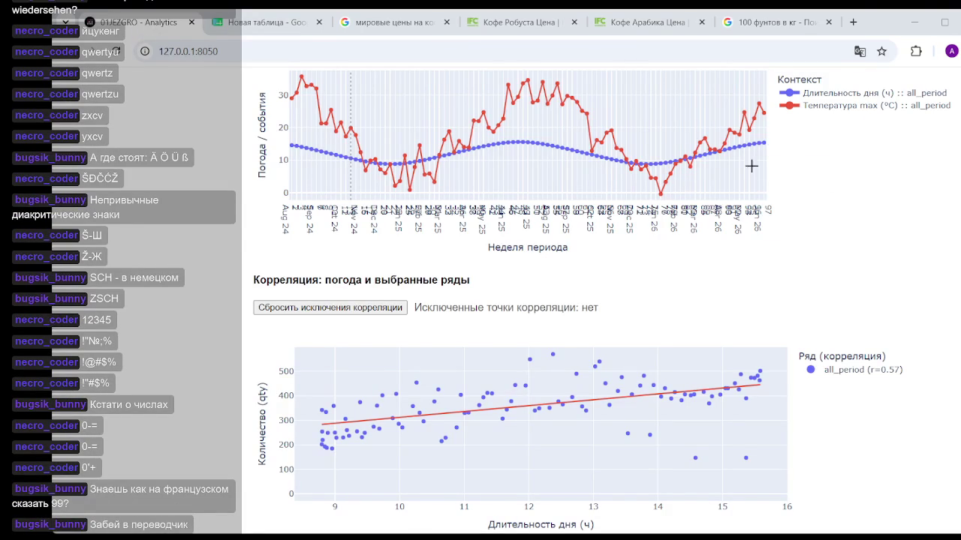
Step: Open a new tab and search Google for the autocompleted 'переводчик'
left_click(852, 22)
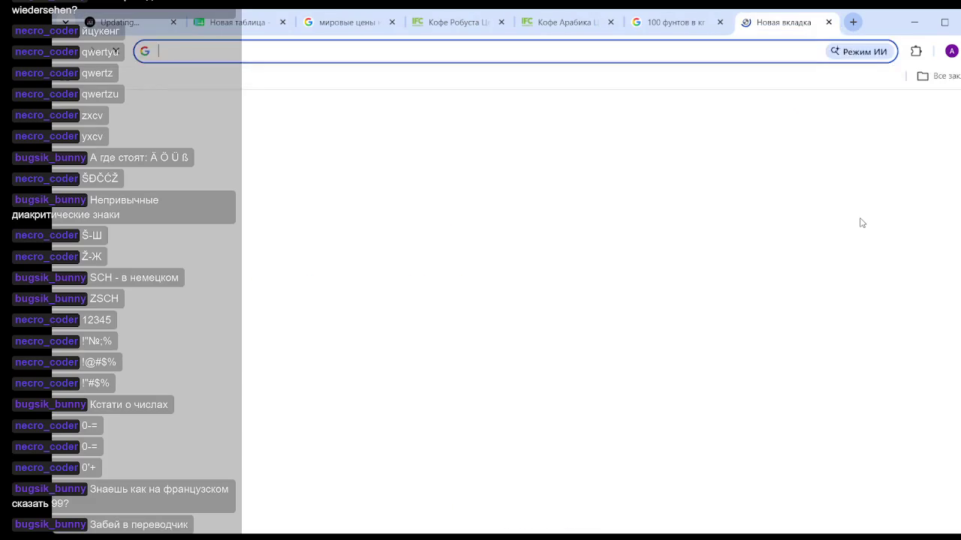
type("gt")
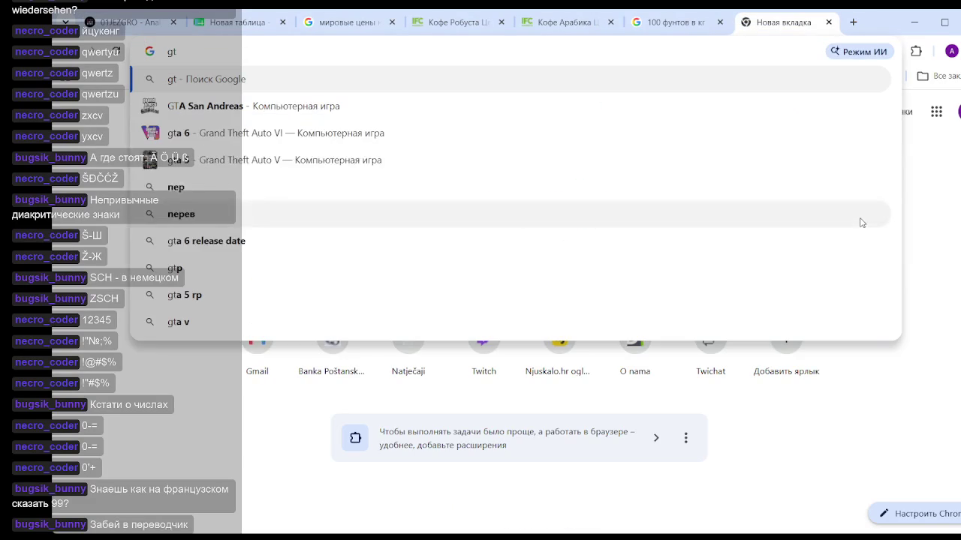
key("BackSpace")
key("BackSpace")
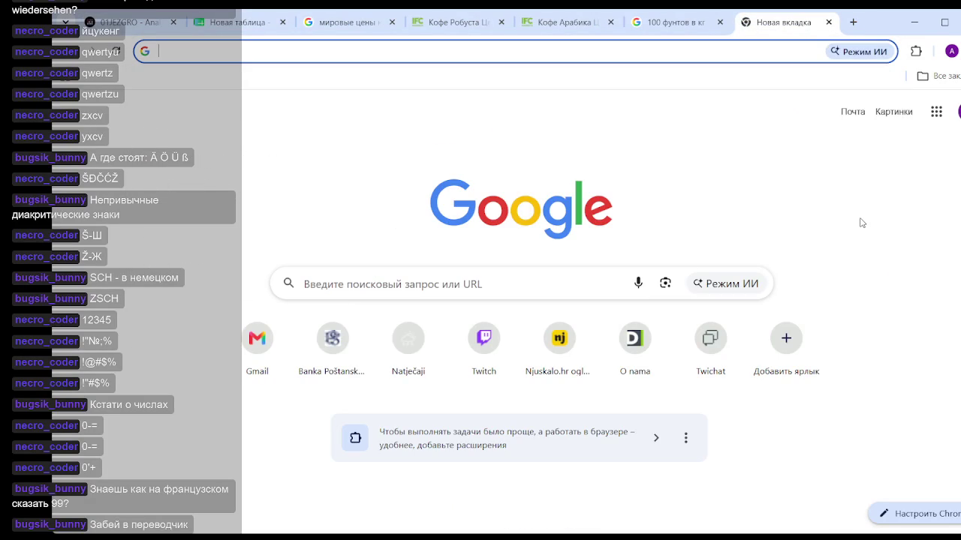
type("пере")
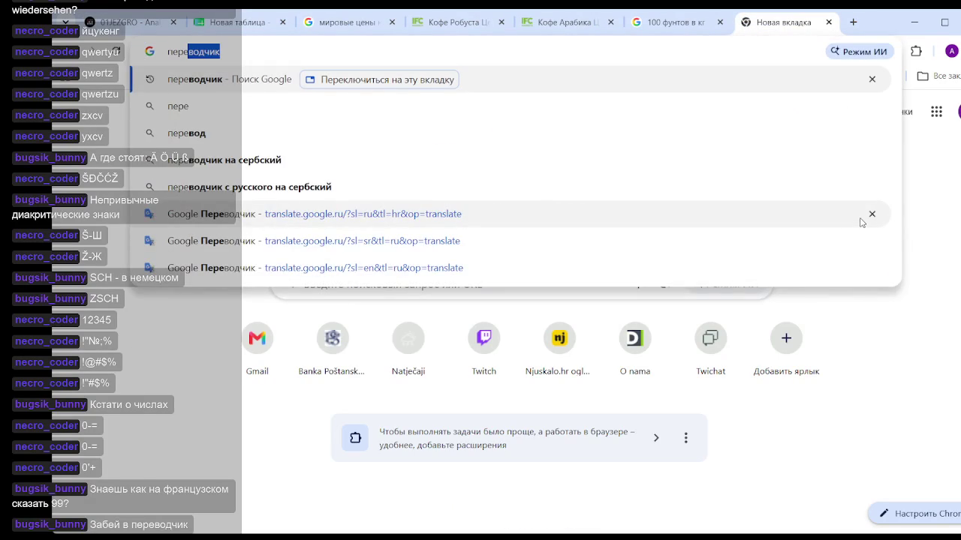
key("Return")
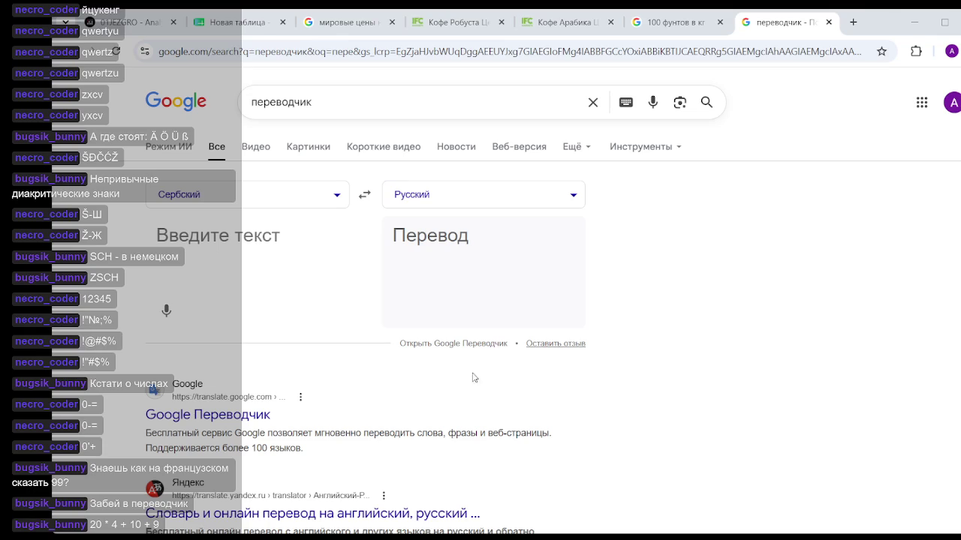
Step: Enter 99 in the translator and swap the source and target languages
left_click(220, 224)
type("99")
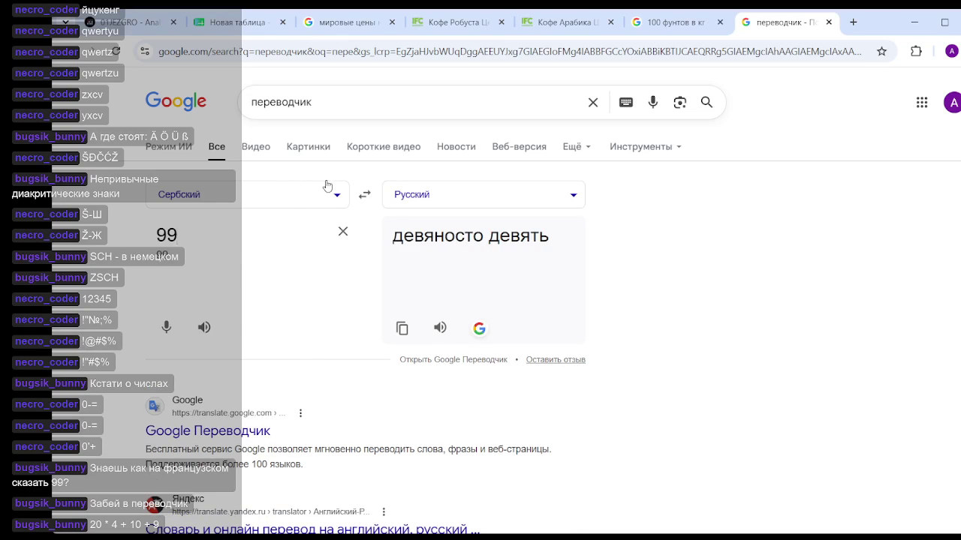
left_click(328, 188)
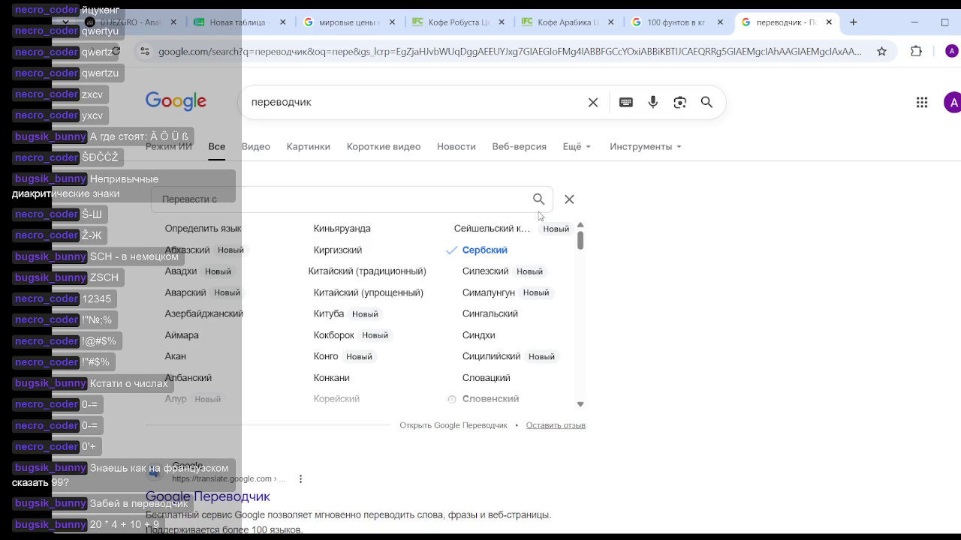
left_click(569, 199)
left_click(380, 197)
Step: Choose French as the target to get 'quatre vingt dix neuf', then return to the dashboard
left_click(440, 196)
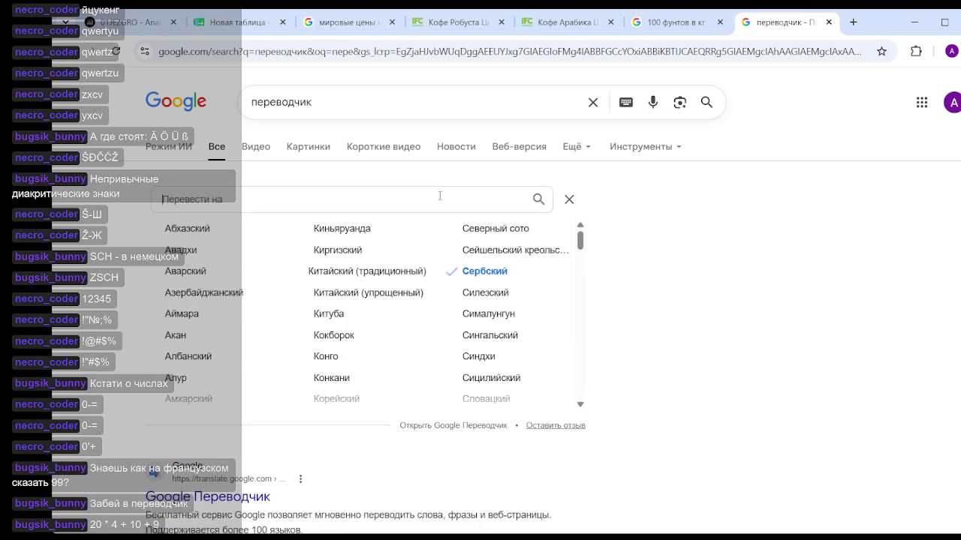
mouse_move(580, 242)
left_mouse_down()
mouse_move(579, 392)
mouse_move(580, 330)
left_mouse_up()
left_click(493, 278)
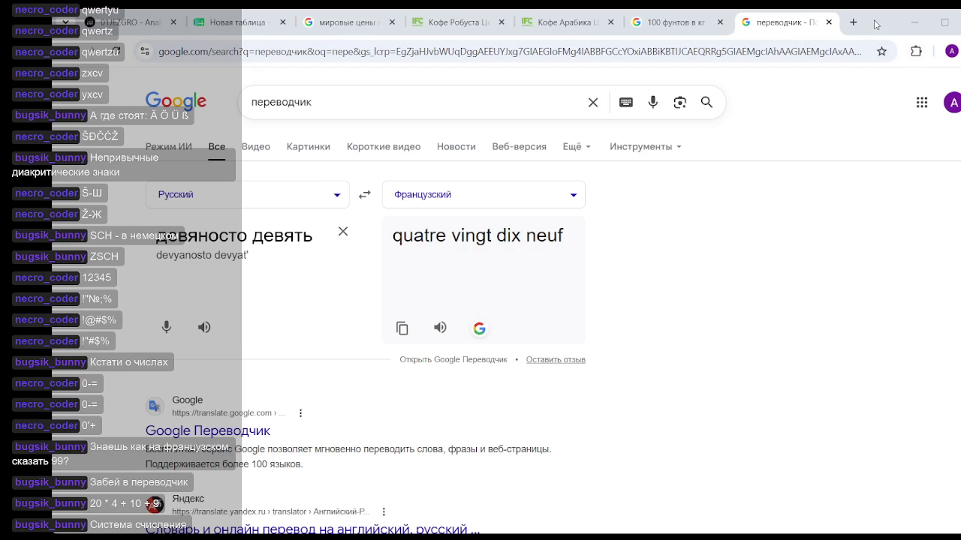
left_click(137, 26)
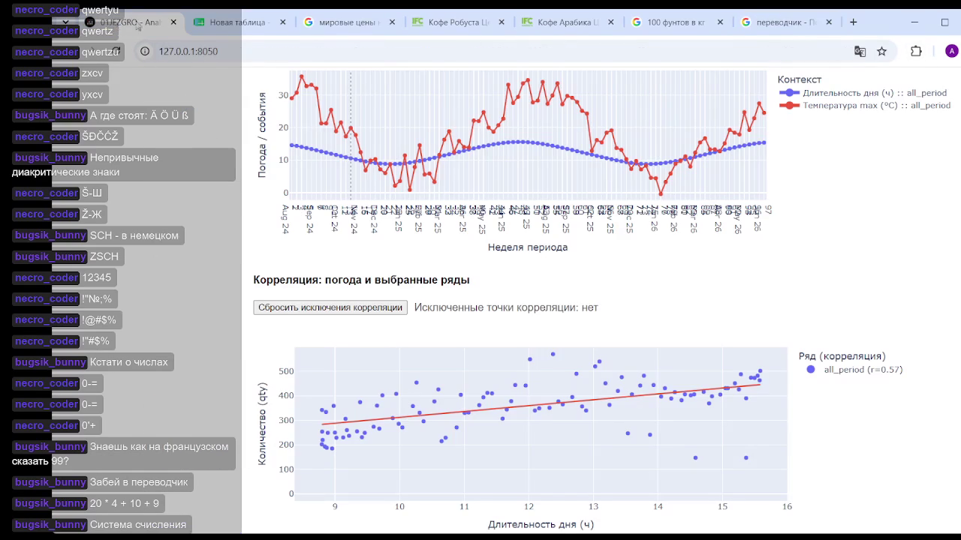
Step: Switch to the переводчик search tab, then on to the Vigesimal Wikipedia article
left_click(771, 24)
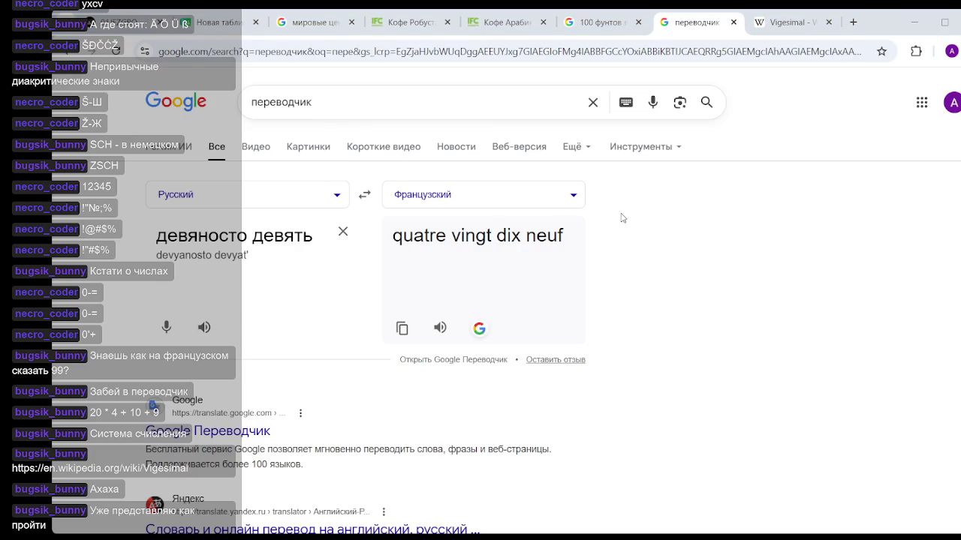
left_click(788, 22)
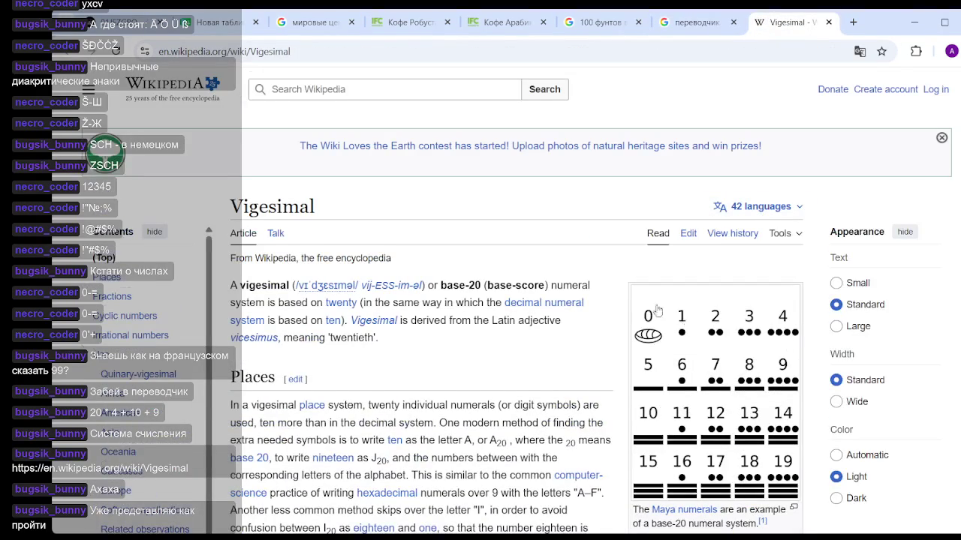
Step: Scroll to the Vigesimal comparison table, select the digits for rows 10–16, then return to переводчик
scroll(657, 310, "down", 1)
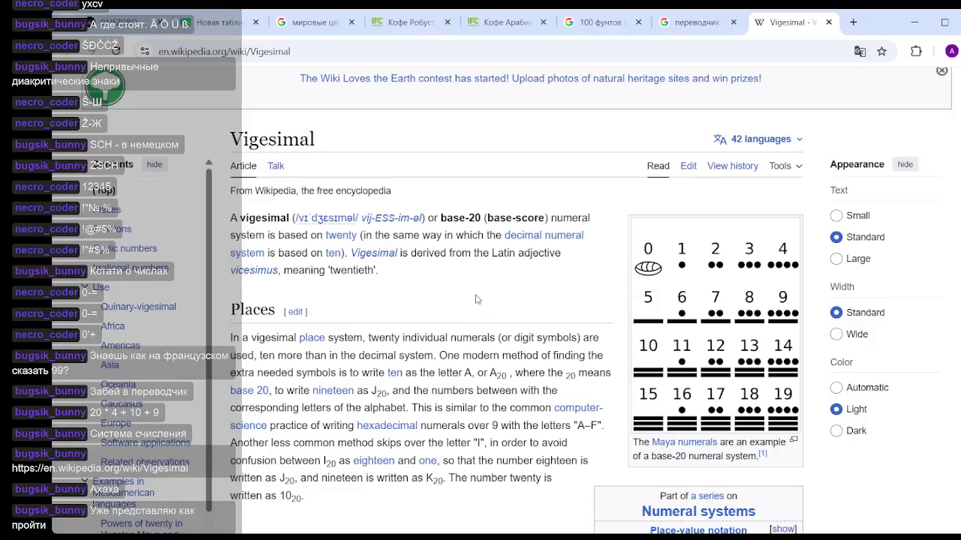
scroll(484, 298, "down", 1)
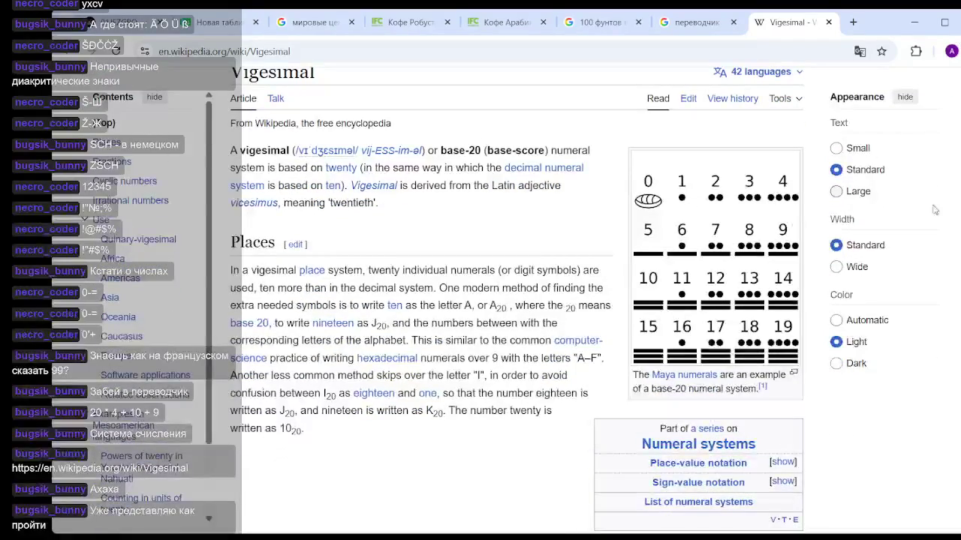
scroll(484, 298, "down", 4)
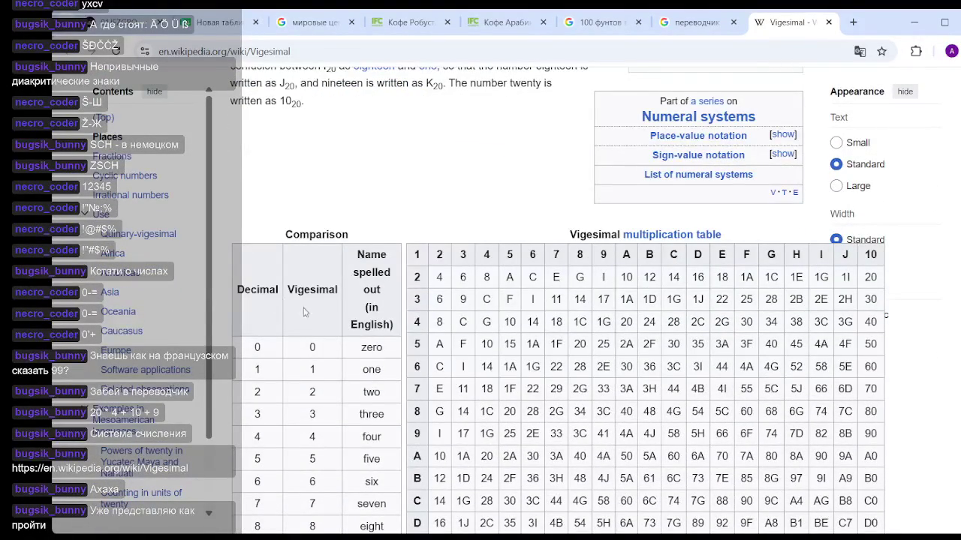
scroll(321, 302, "down", 4)
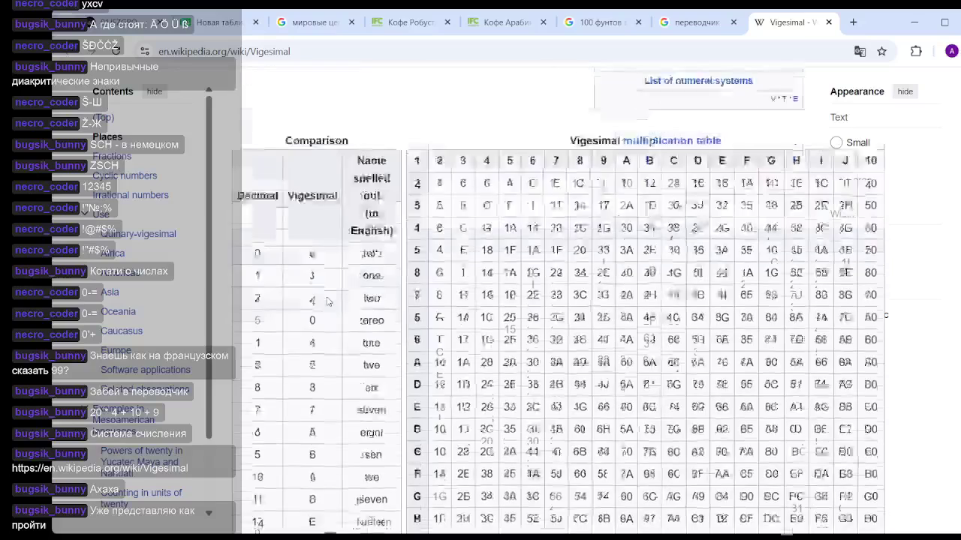
mouse_move(311, 300)
left_mouse_down()
mouse_move(322, 446)
mouse_move(323, 262)
mouse_move(321, 301)
mouse_move(342, 296)
left_mouse_up()
key("ctrl+c")
scroll(321, 301, "up", 4)
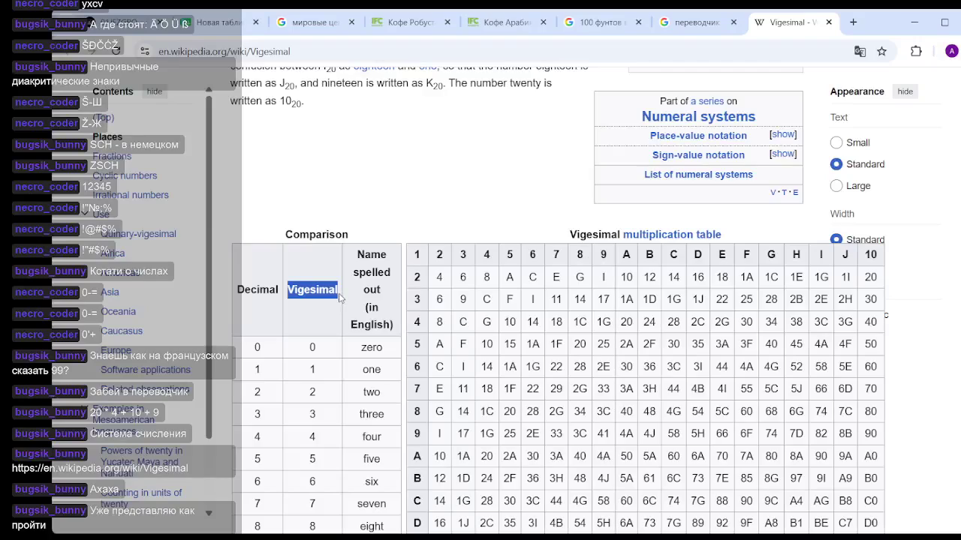
left_click(661, 16)
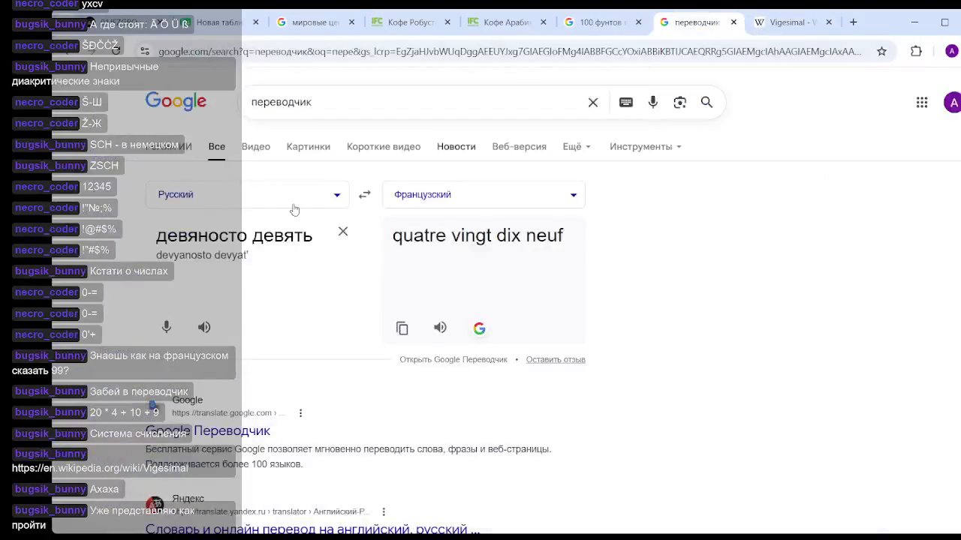
Step: Translate 'Vigesimal' from English into Russian ('Пятеричный'), then go back to the Wikipedia article
left_click(344, 233)
left_click(366, 196)
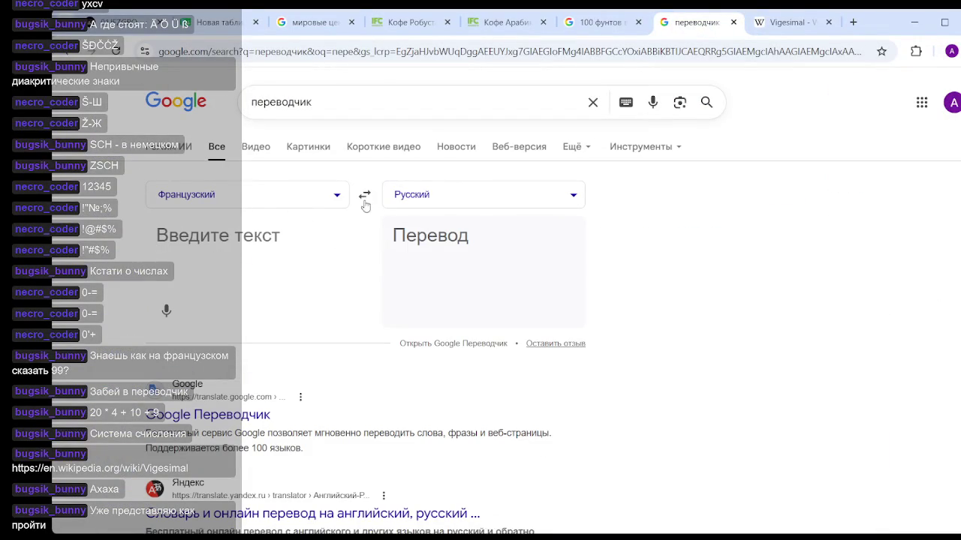
key("ctrl+v")
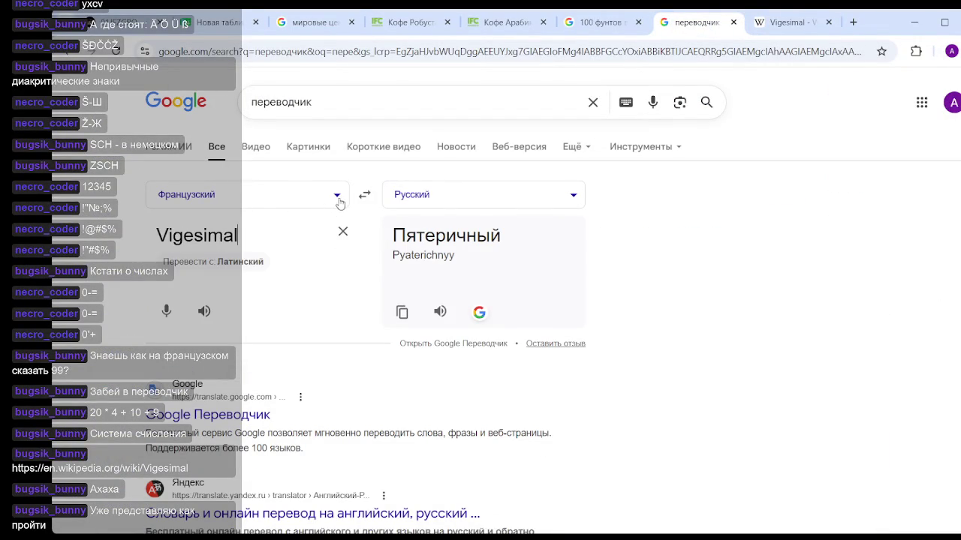
left_click(339, 197)
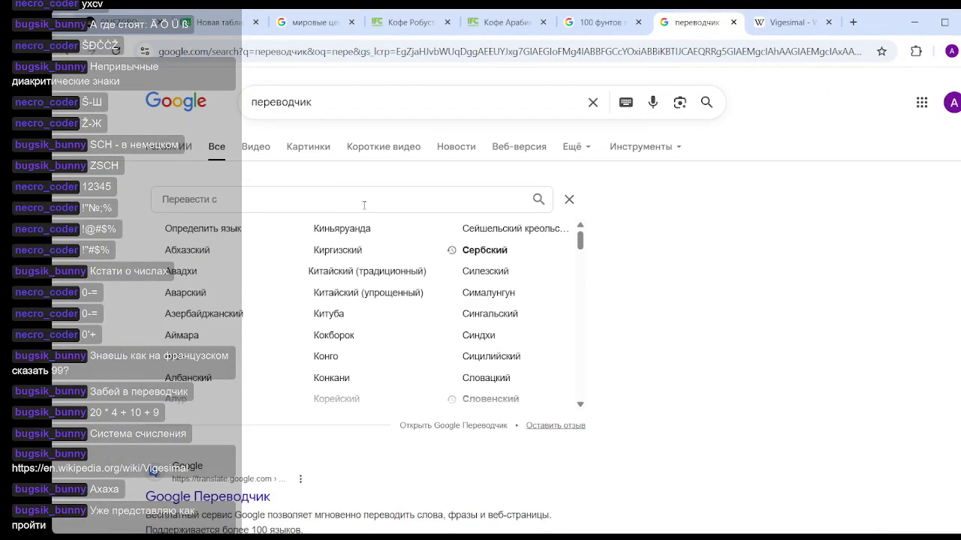
scroll(273, 289, "down", 3)
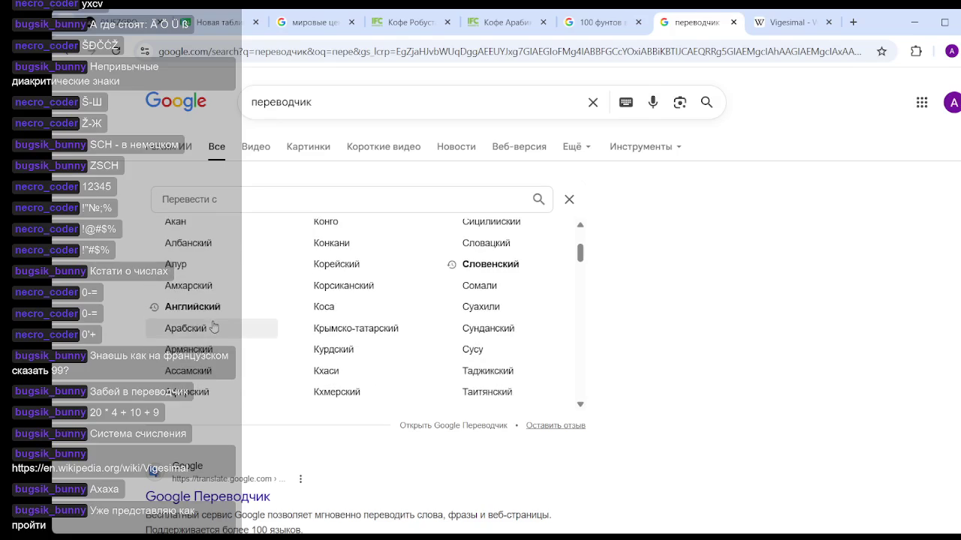
left_click(192, 307)
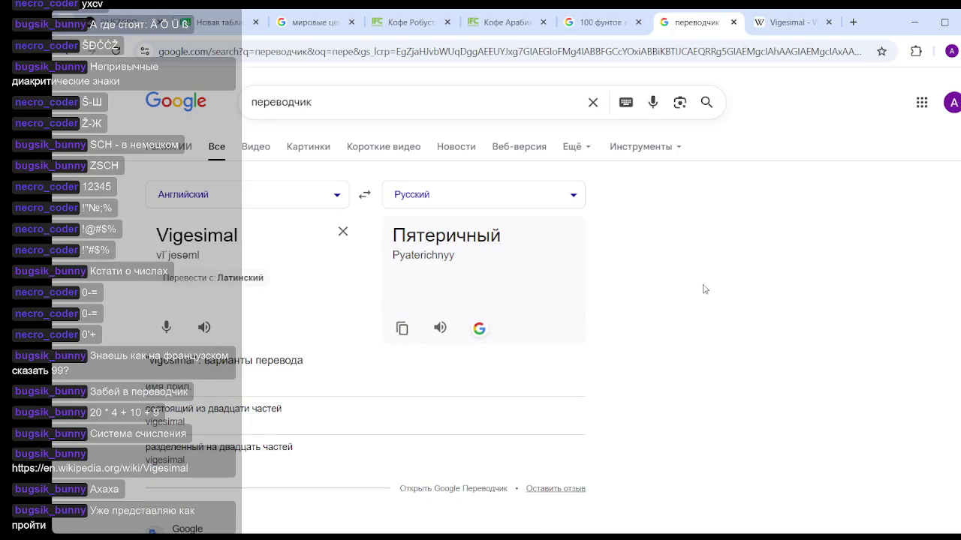
left_click(788, 22)
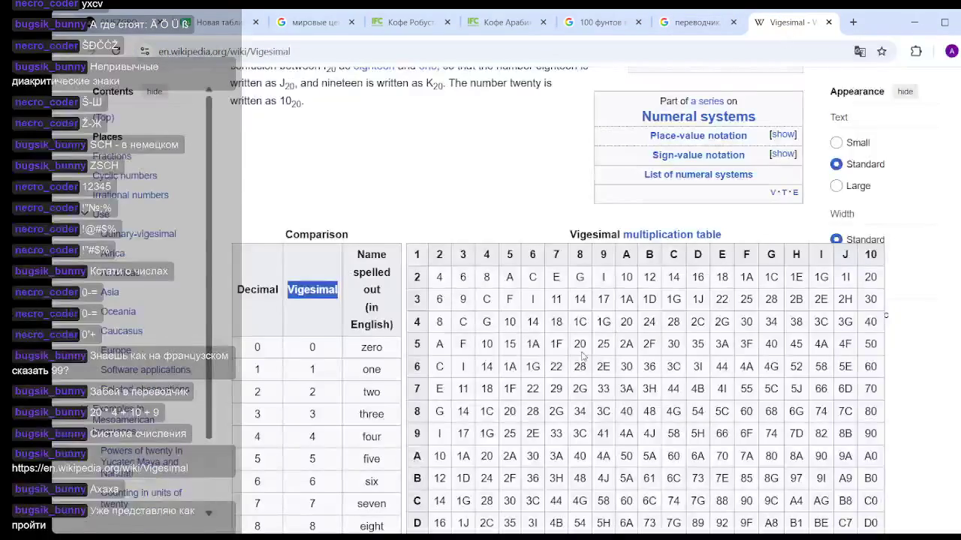
left_click(424, 188)
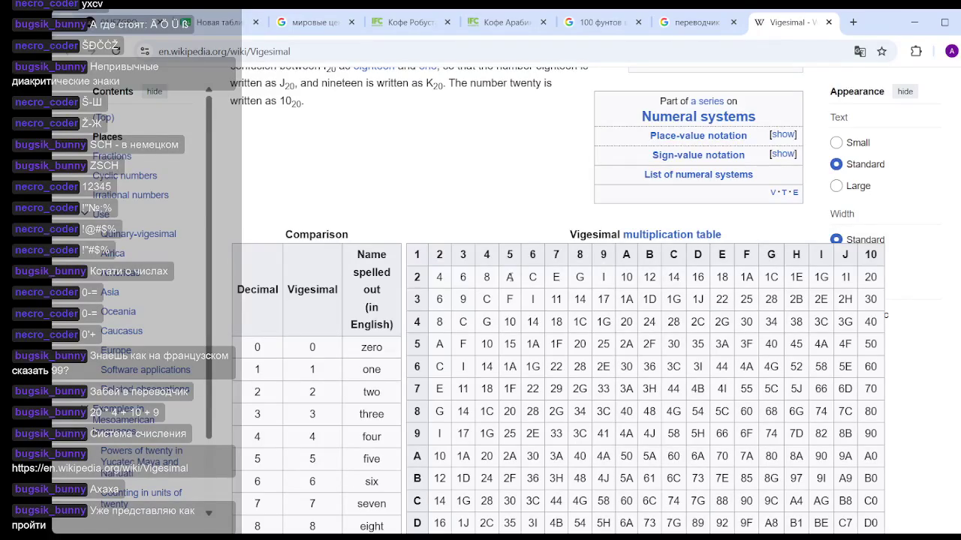
scroll(650, 320, "down", 1)
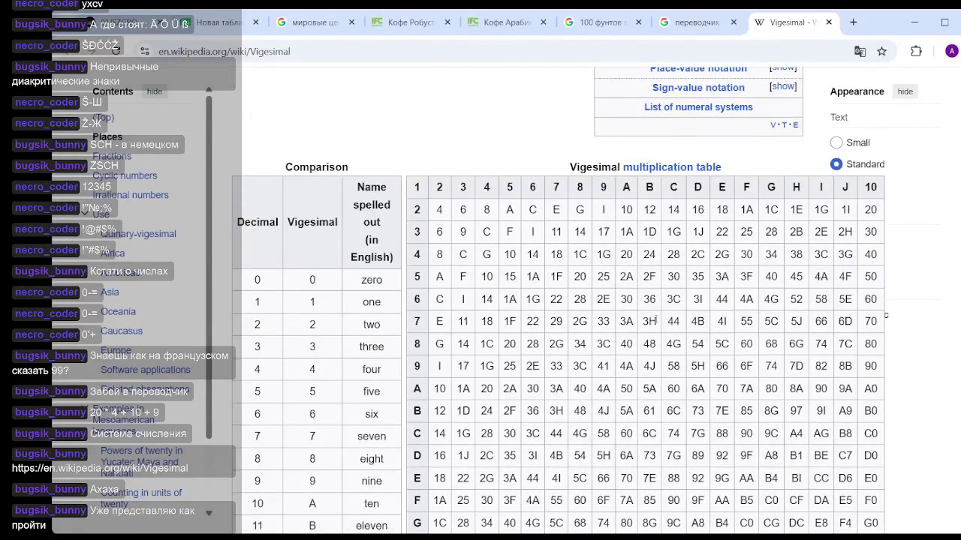
scroll(655, 320, "down", 3)
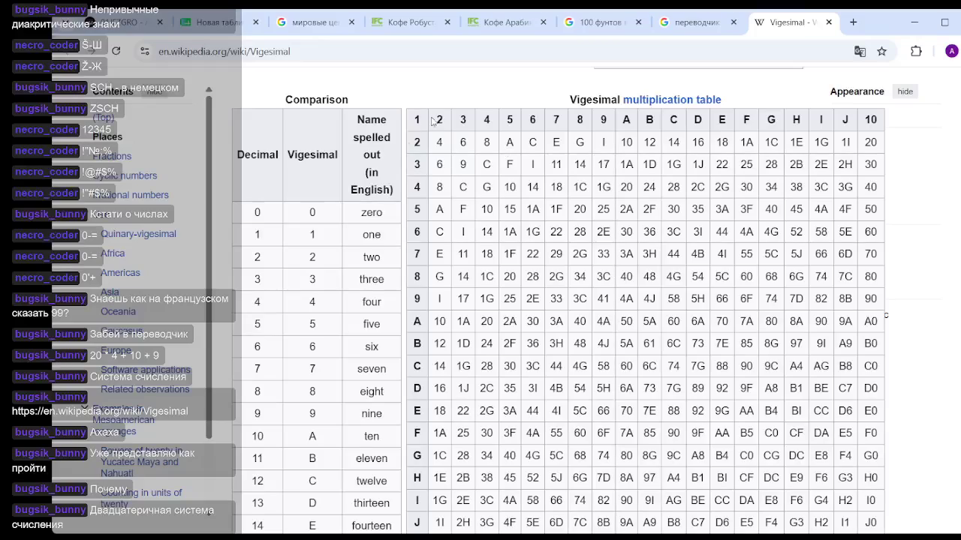
Step: Accept Latin as the translator's source language for Vigesimal, then return to the Wikipedia article
left_click(692, 20)
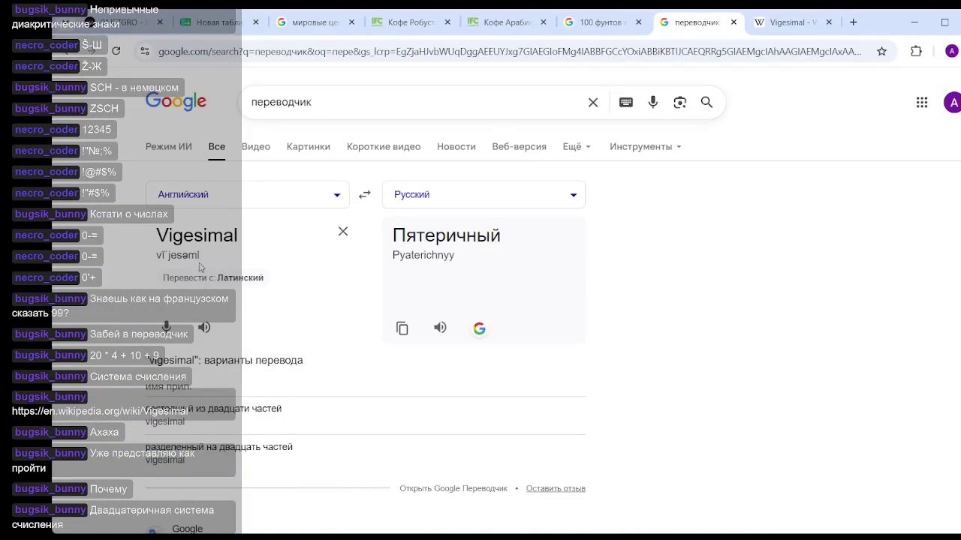
left_click(235, 287)
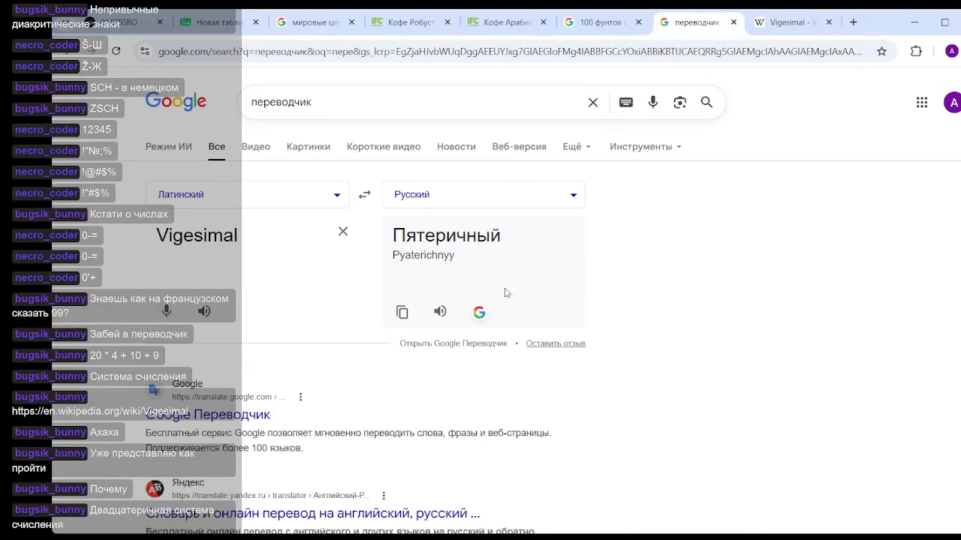
left_click(777, 23)
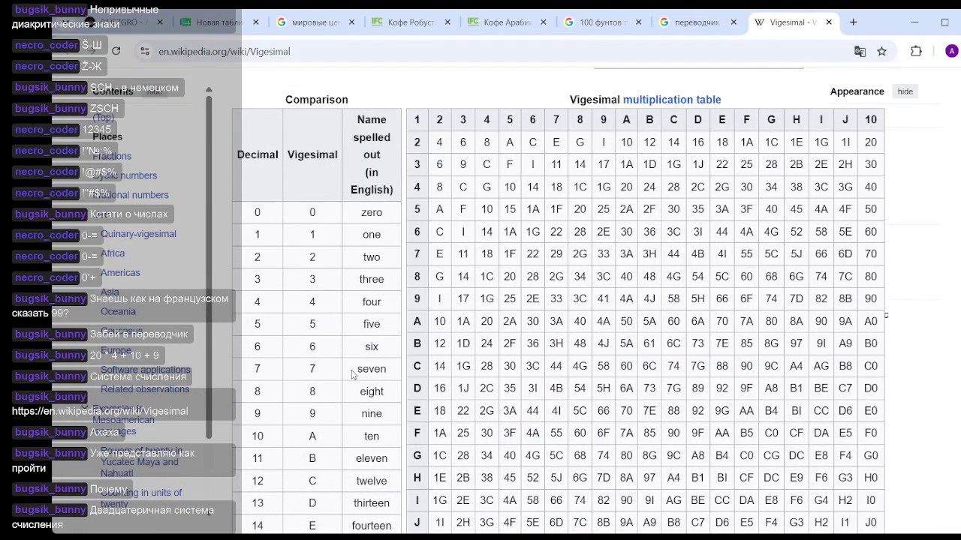
Step: Select the twenty row and the rows from 20 down to 160000 in the comparison table
scroll(319, 464, "down", 4)
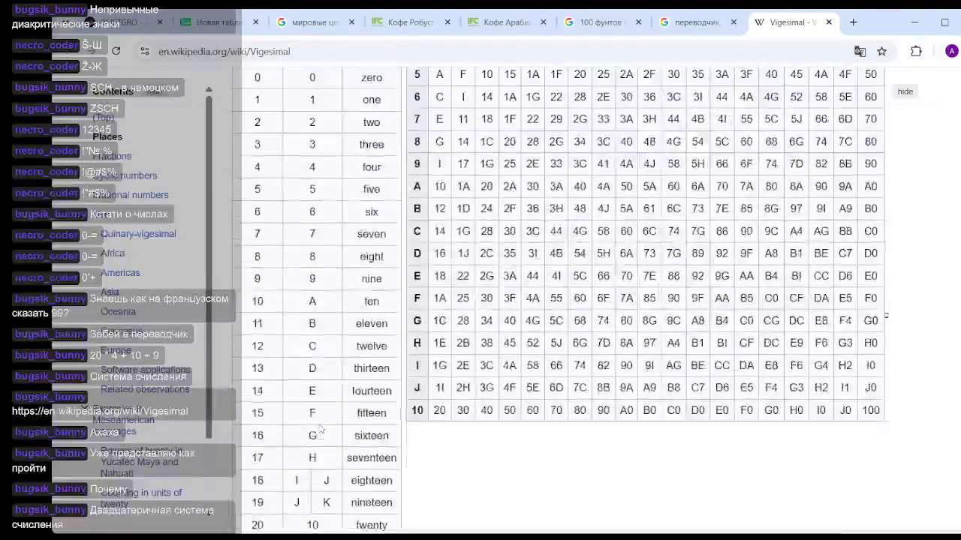
scroll(305, 462, "down", 1)
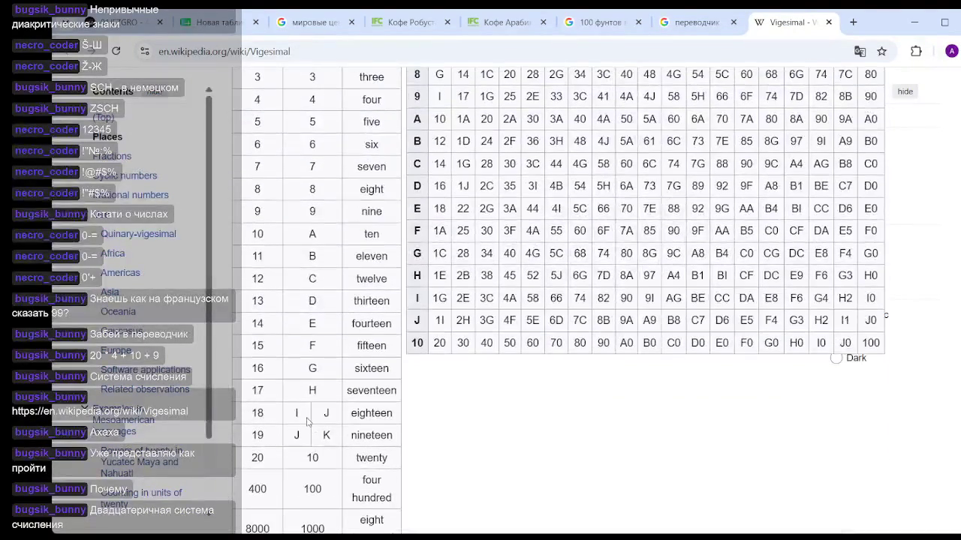
double_click(311, 459)
scroll(310, 452, "down", 1)
mouse_move(254, 391)
left_mouse_down()
mouse_move(340, 392)
mouse_move(330, 393)
left_mouse_up()
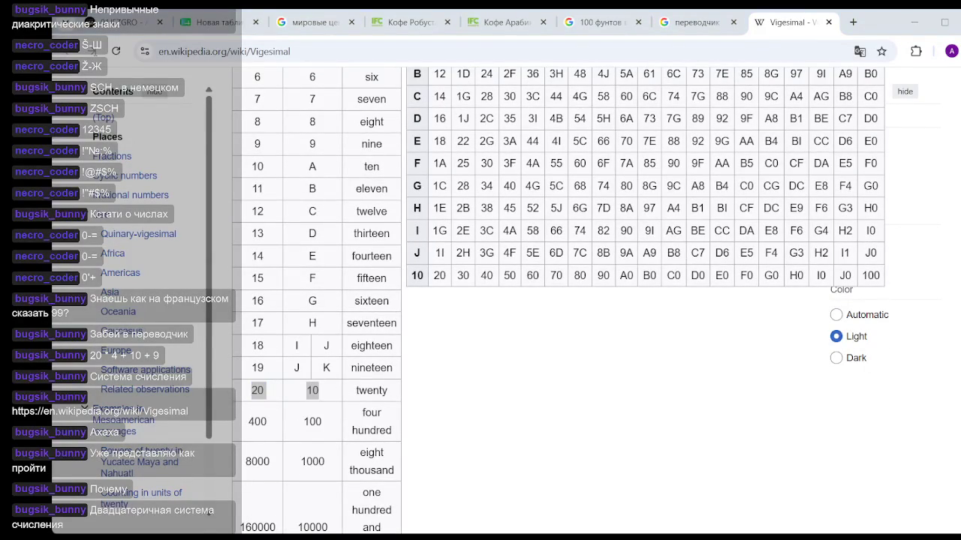
left_click(264, 390)
mouse_move(265, 390)
left_mouse_down()
mouse_move(379, 393)
mouse_move(237, 396)
left_mouse_up()
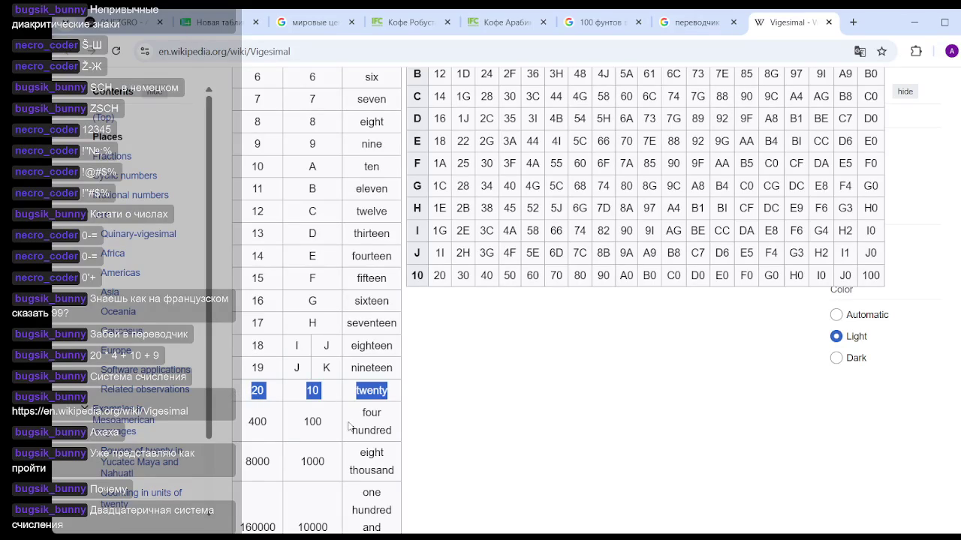
scroll(319, 426, "down", 2)
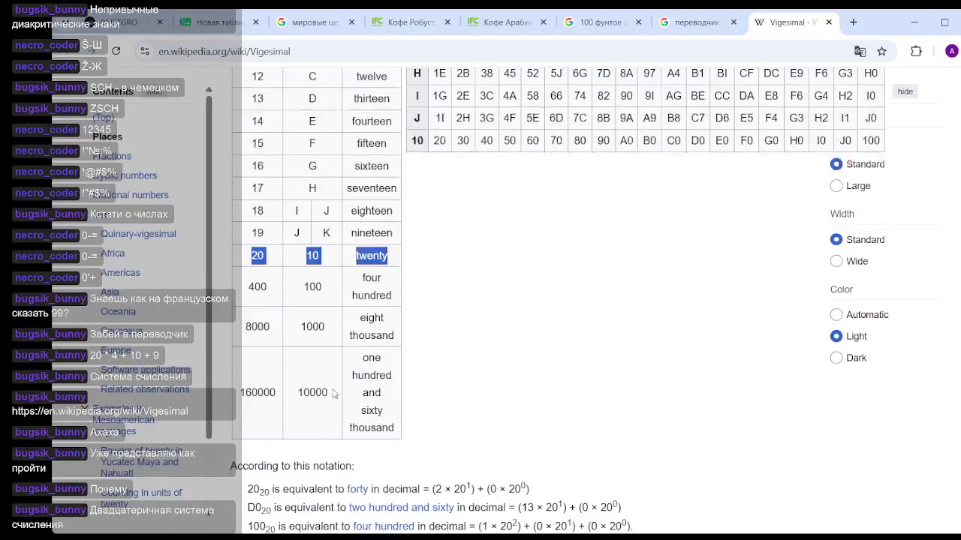
mouse_move(253, 286)
left_mouse_down()
mouse_move(353, 292)
mouse_move(383, 429)
mouse_move(379, 279)
mouse_move(372, 296)
mouse_move(321, 277)
left_mouse_up()
mouse_move(253, 253)
left_mouse_down()
mouse_move(369, 411)
mouse_move(371, 439)
left_mouse_up()
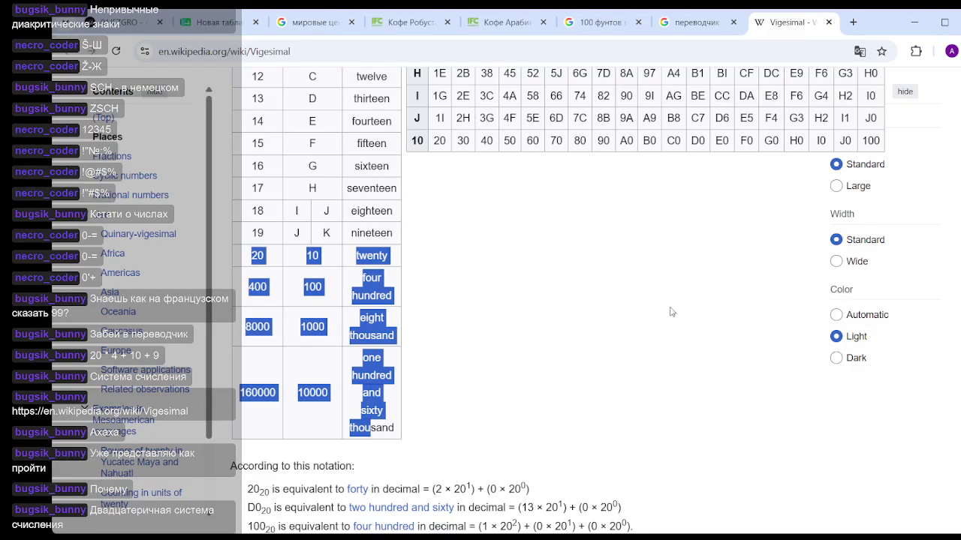
left_click(599, 313)
Step: Select the 5 header and a block of cells in the multiplication table, then scroll back up
scroll(540, 327, "up", 8)
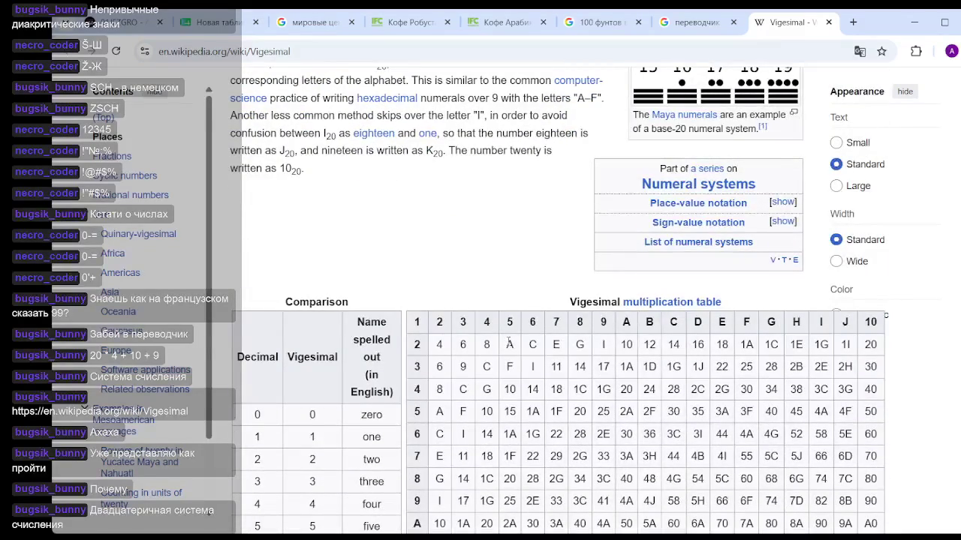
double_click(509, 321)
mouse_move(510, 322)
left_mouse_down()
mouse_move(823, 345)
mouse_move(847, 389)
mouse_move(510, 324)
left_mouse_up()
left_click(514, 369)
scroll(508, 284, "up", 3)
scroll(510, 274, "up", 1)
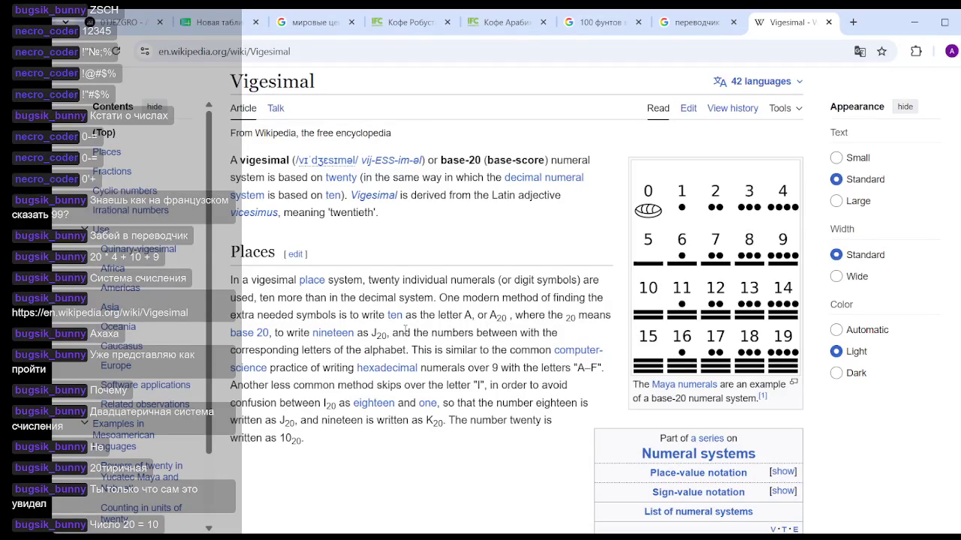
scroll(405, 330, "down", 2)
scroll(439, 336, "up", 4)
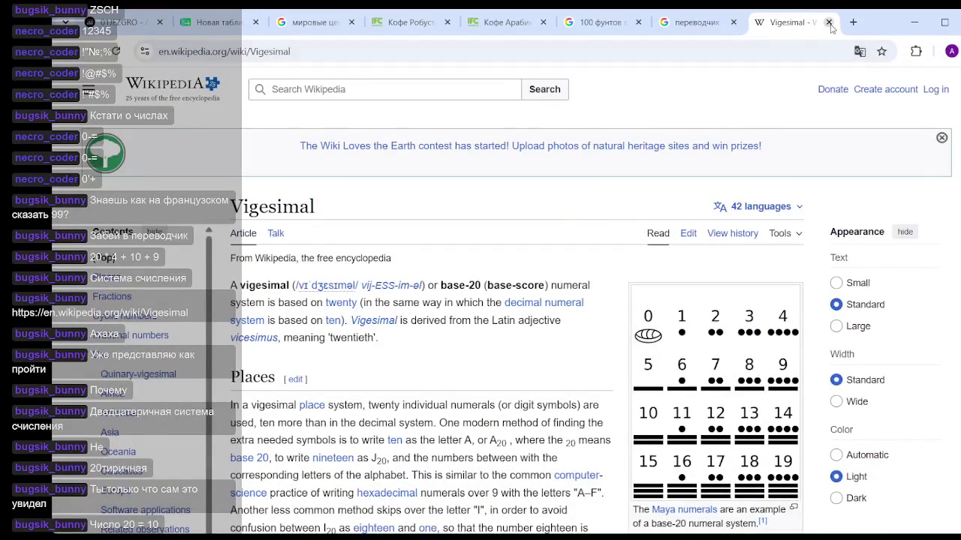
Step: Close the Vigesimal tab and switch to the 127.0.0.1:8050 analytics dashboard
left_click(828, 22)
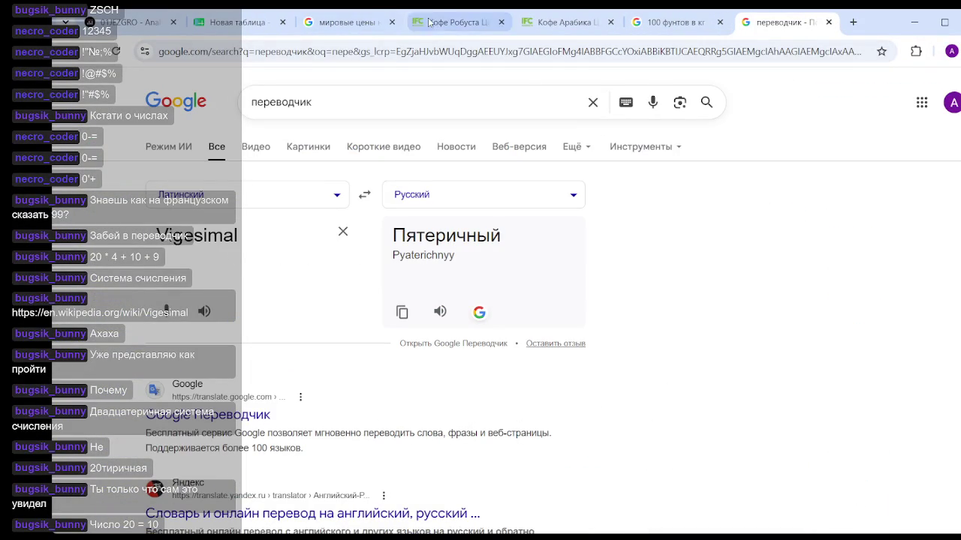
left_click(232, 22)
left_click(135, 22)
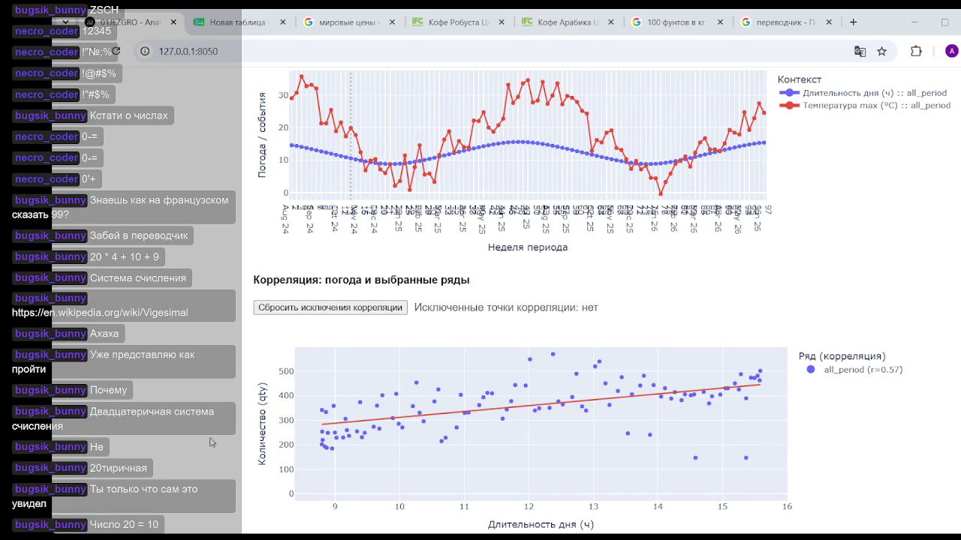
Step: Scroll through the IFC Markets Arabica coffee price page
left_click(563, 22)
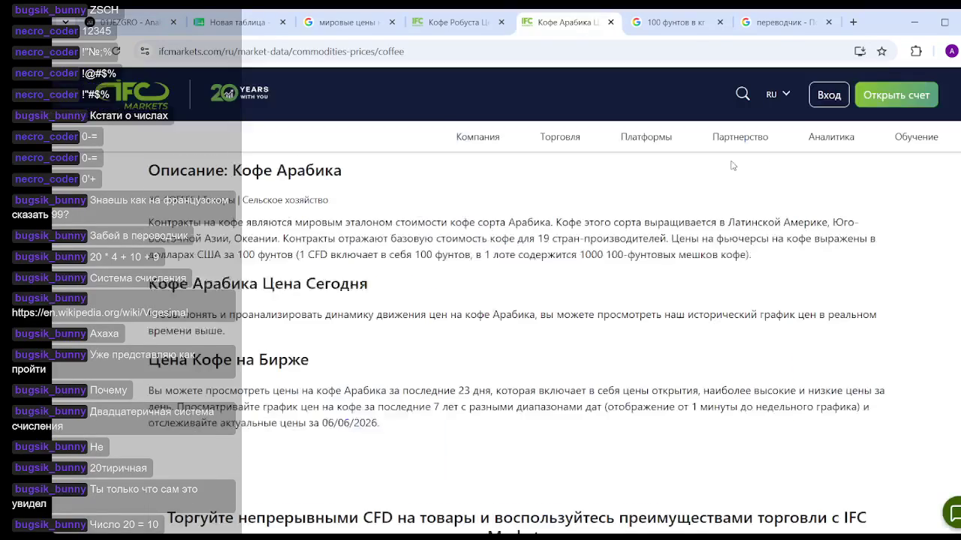
scroll(732, 165, "down", 20)
scroll(732, 165, "up", 20)
scroll(731, 163, "down", 10)
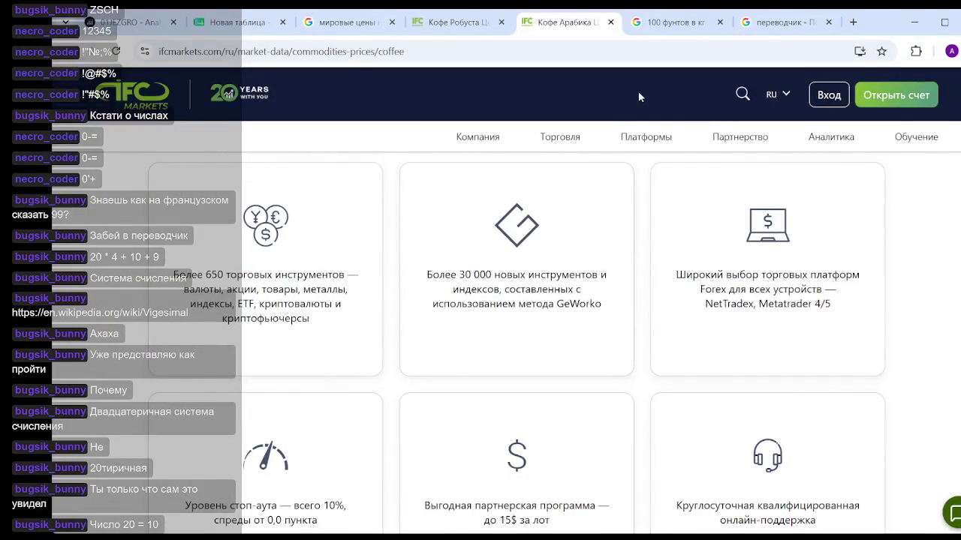
Step: Cycle through the tabs to the '100 фунтов в кг' result showing 45,3592 kg
key("ctrl+Tab")
key("ctrl+shift+Tab")
key("ctrl+shift+Tab")
key("ctrl+shift+Tab")
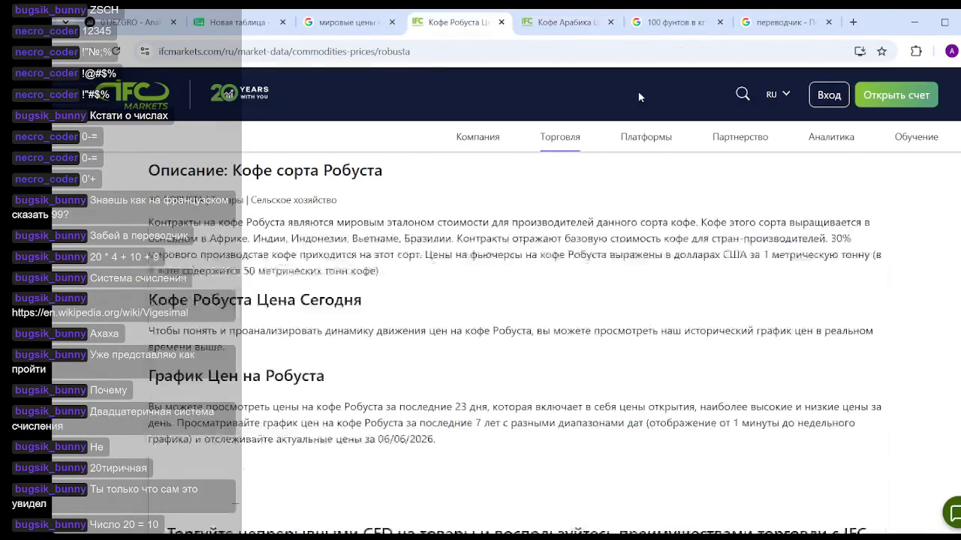
key("ctrl+Tab")
key("ctrl+Tab")
key("ctrl+Tab")
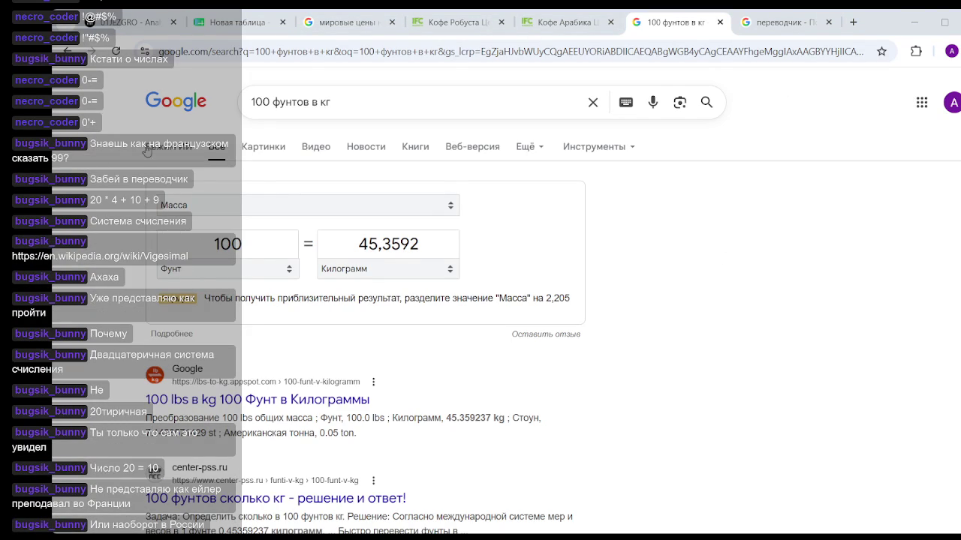
Step: Open the Vigesimal Wikipedia link in a new tab and scroll down to the Nahuatl number names
left_click(135, 256)
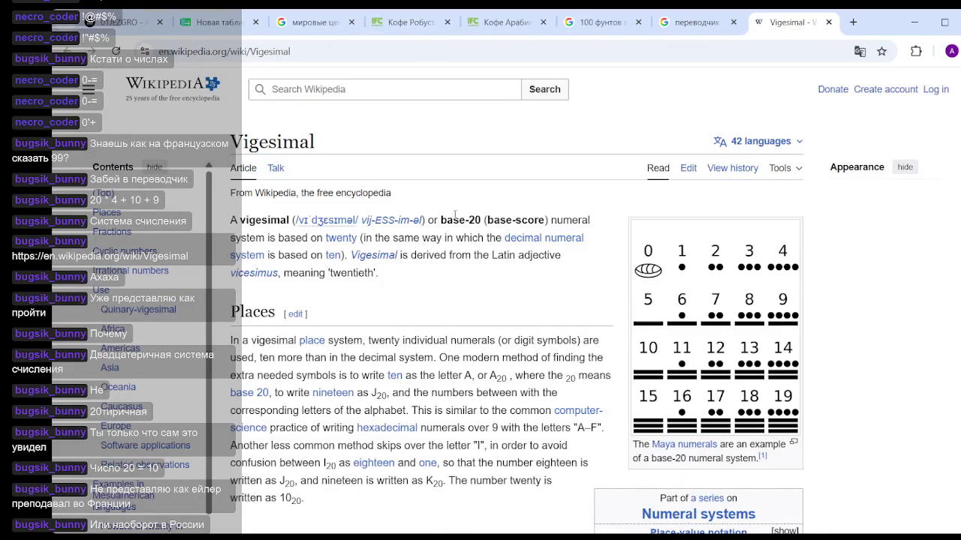
scroll(470, 225, "down", 3)
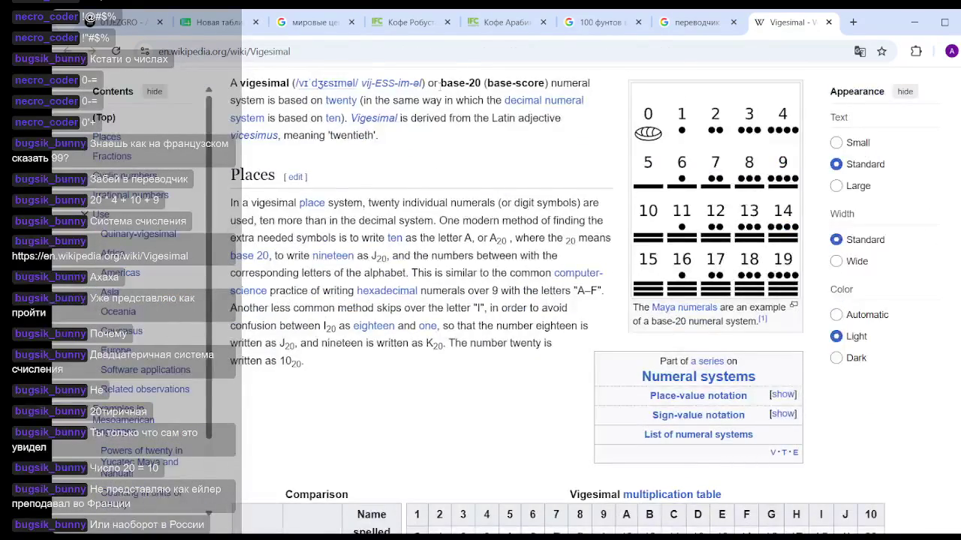
scroll(533, 324, "down", 10)
scroll(534, 325, "down", 3)
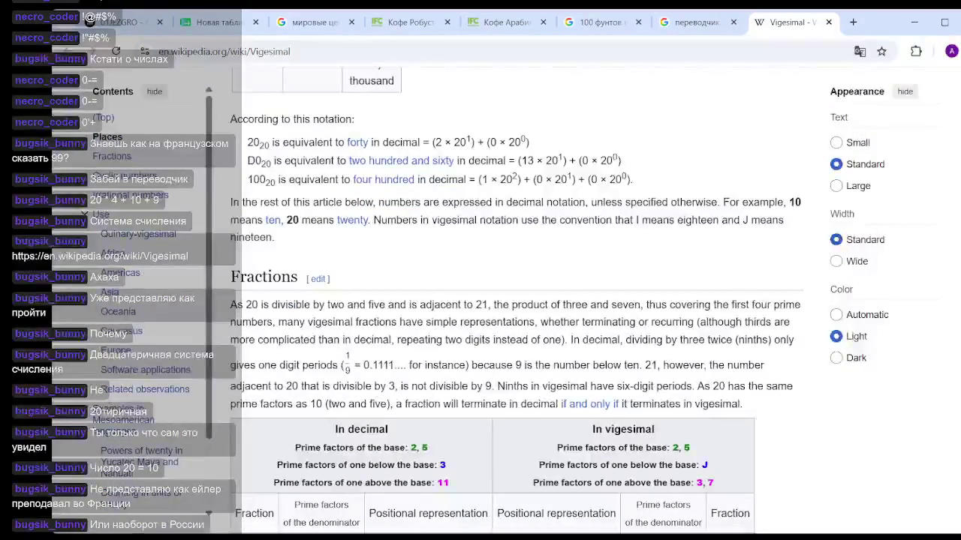
scroll(515, 304, "down", 20)
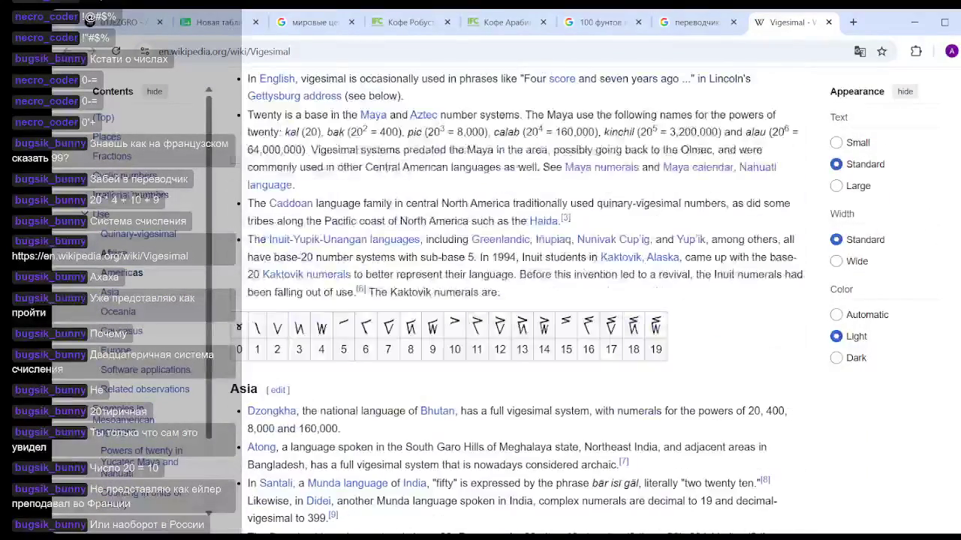
scroll(593, 300, "down", 8)
scroll(593, 300, "down", 10)
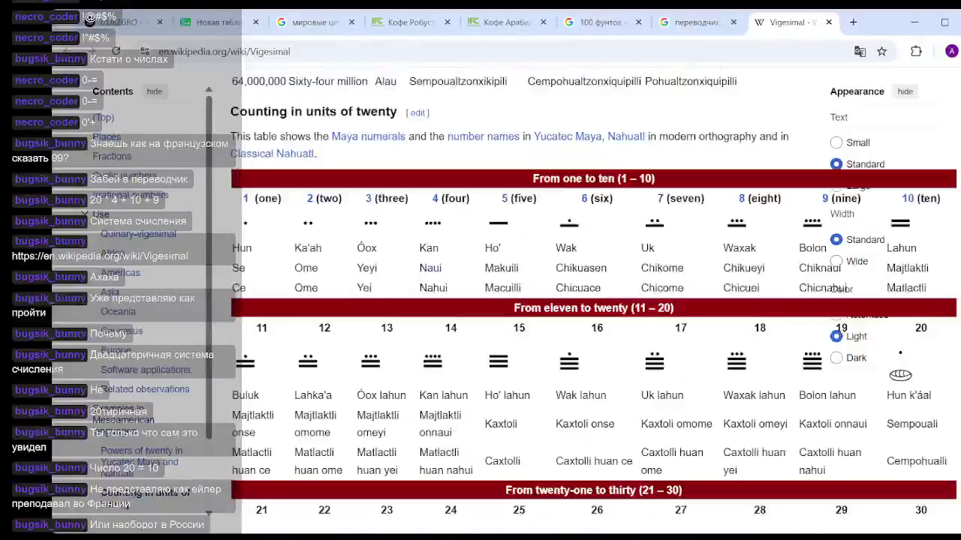
scroll(593, 300, "down", 10)
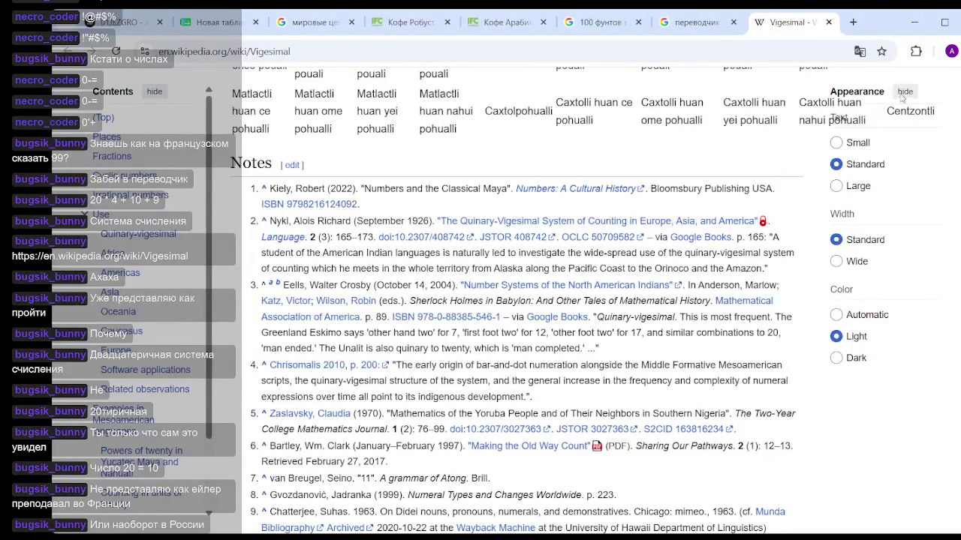
Step: Close the Vigesimal article and the Robusta and Arabica coffee price tabs
left_click(828, 22)
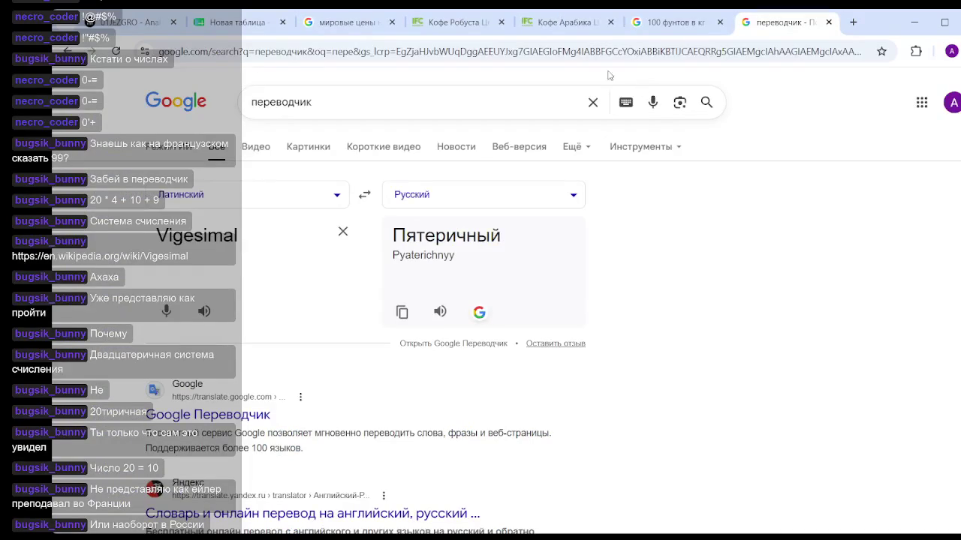
left_click(501, 22)
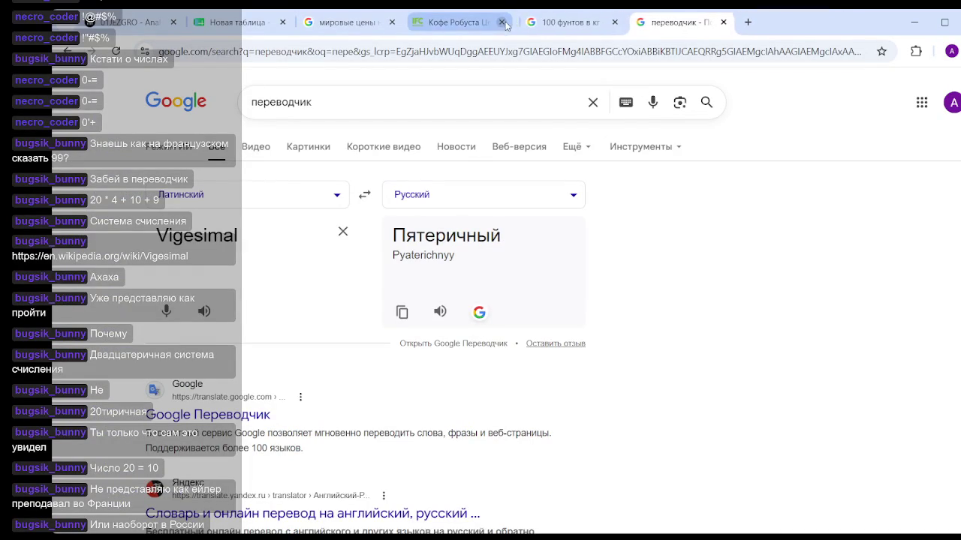
left_click(501, 22)
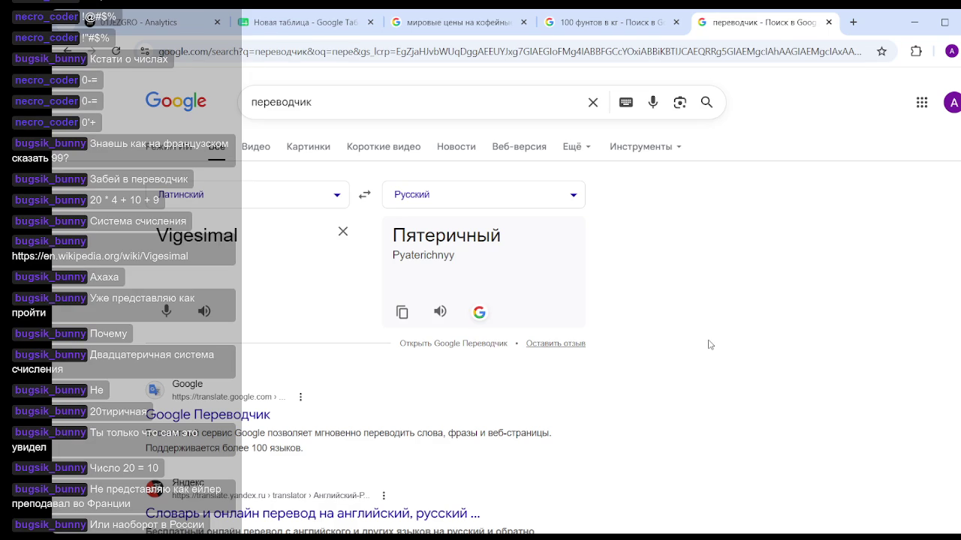
Step: Look over the translator search results, then return to the 127.0.0.1:8050 analytics dashboard
scroll(679, 355, "down", 3)
scroll(677, 354, "up", 3)
scroll(677, 354, "down", 5)
scroll(677, 353, "up", 2)
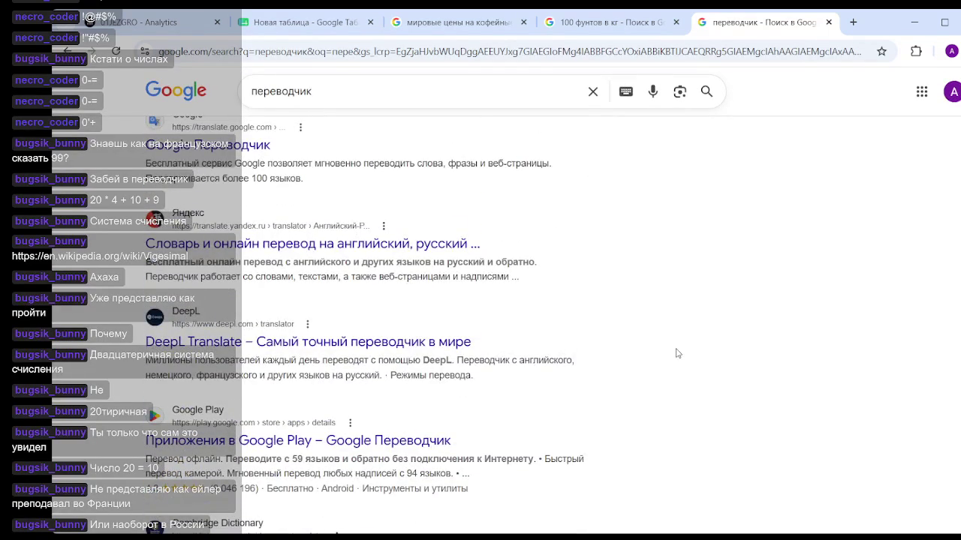
scroll(677, 354, "up", 2)
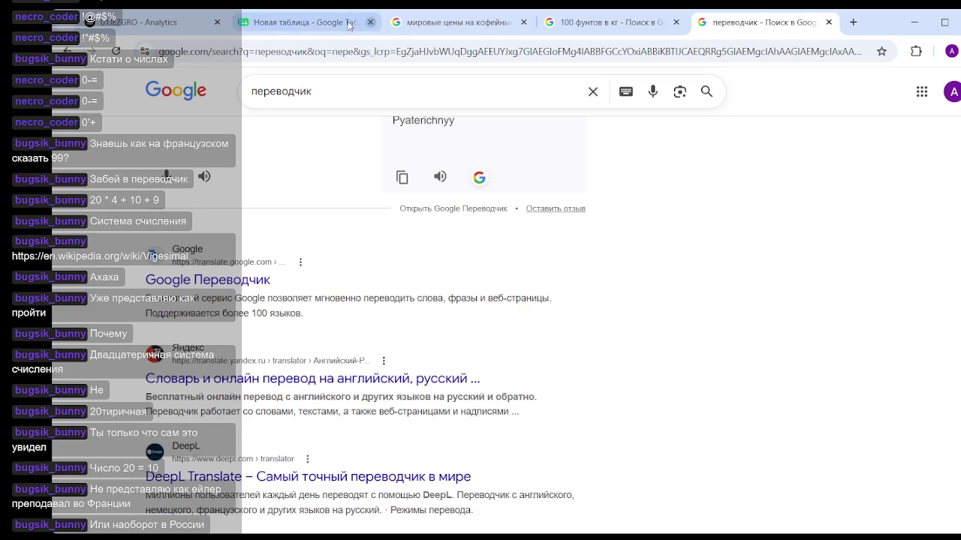
left_click(158, 22)
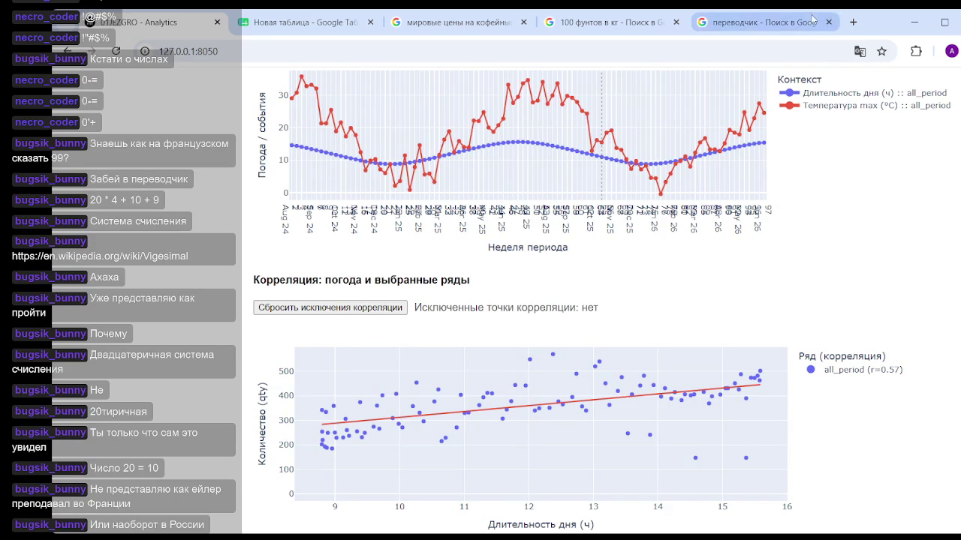
Step: Open a new browser tab on the Google start page
left_click(853, 21)
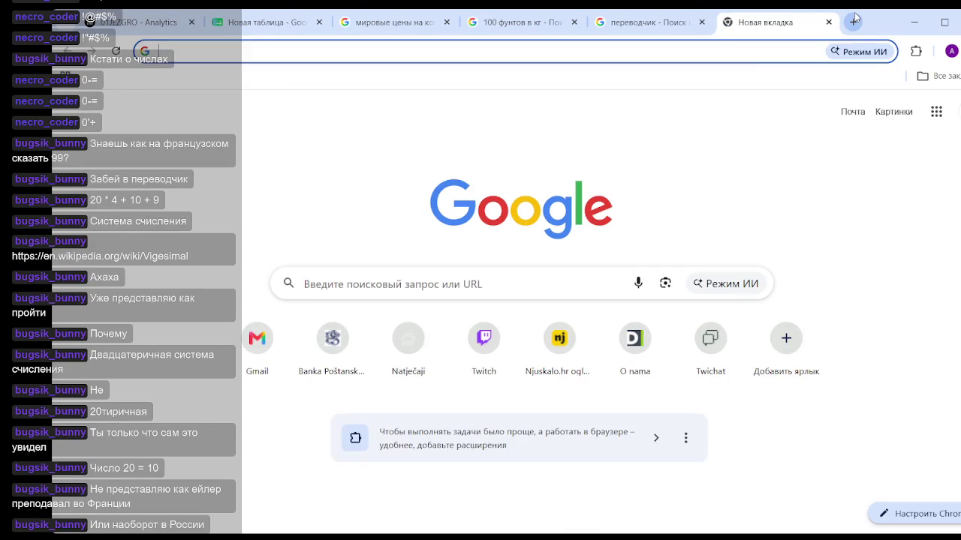
Step: Search Google for 'knaz miloš naš ponos', correcting the typos along the way
type("кнья")
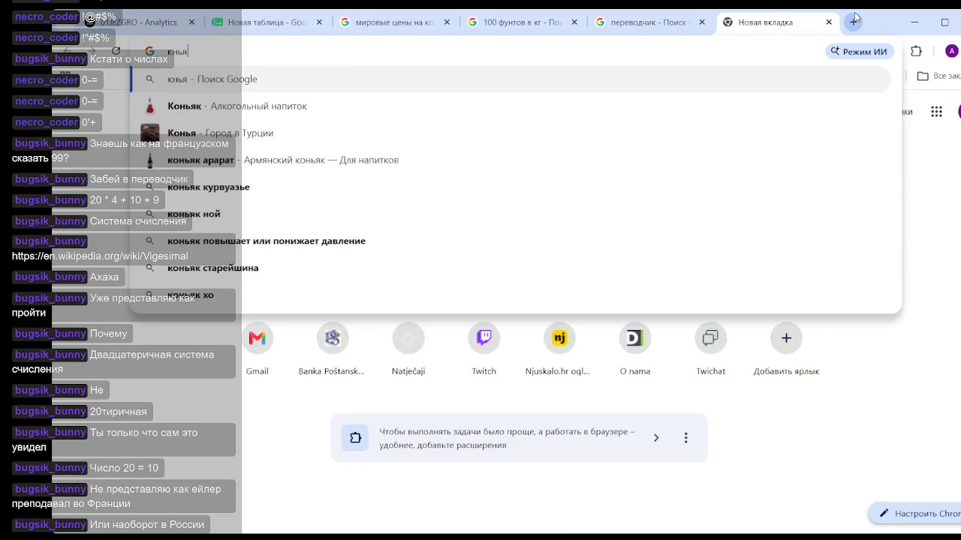
key("BackSpace")
key("BackSpace")
key("BackSpace")
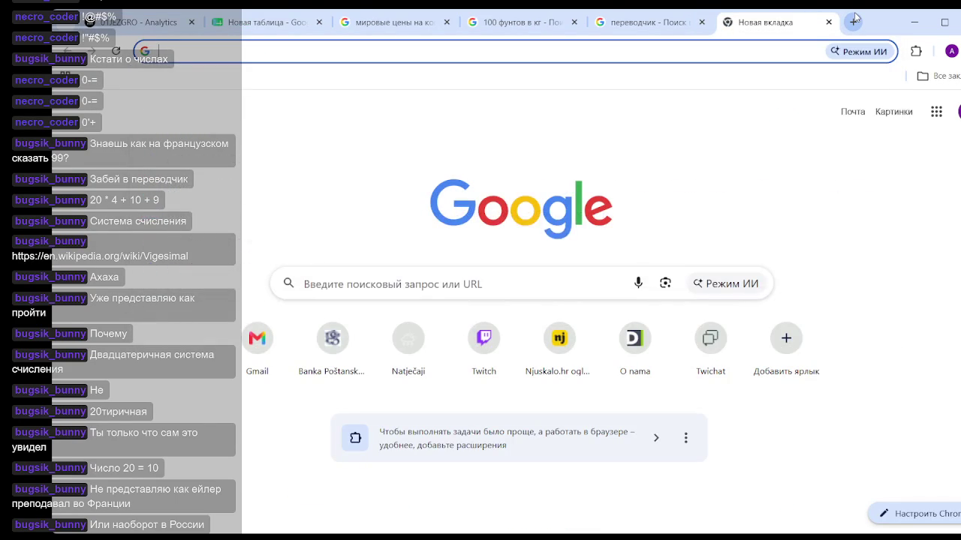
type("r")
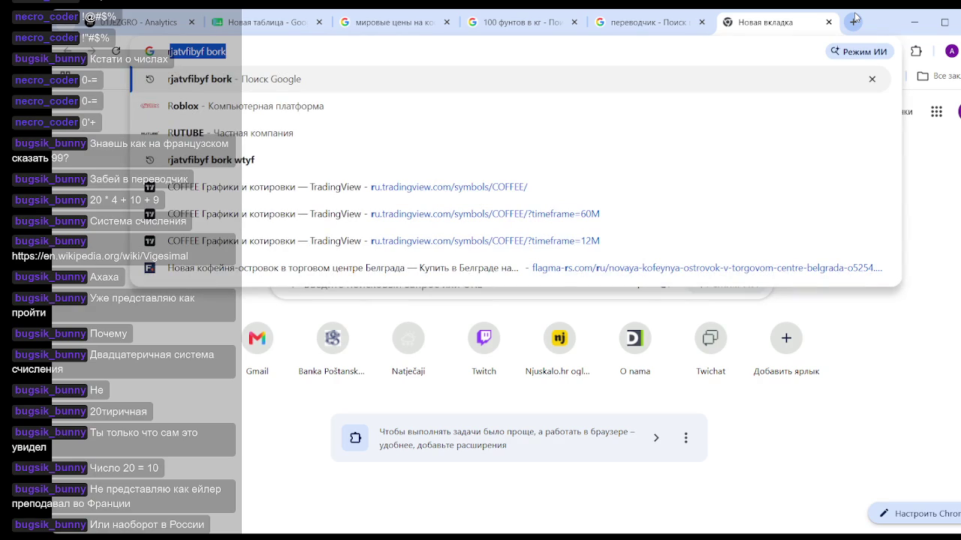
type("nk")
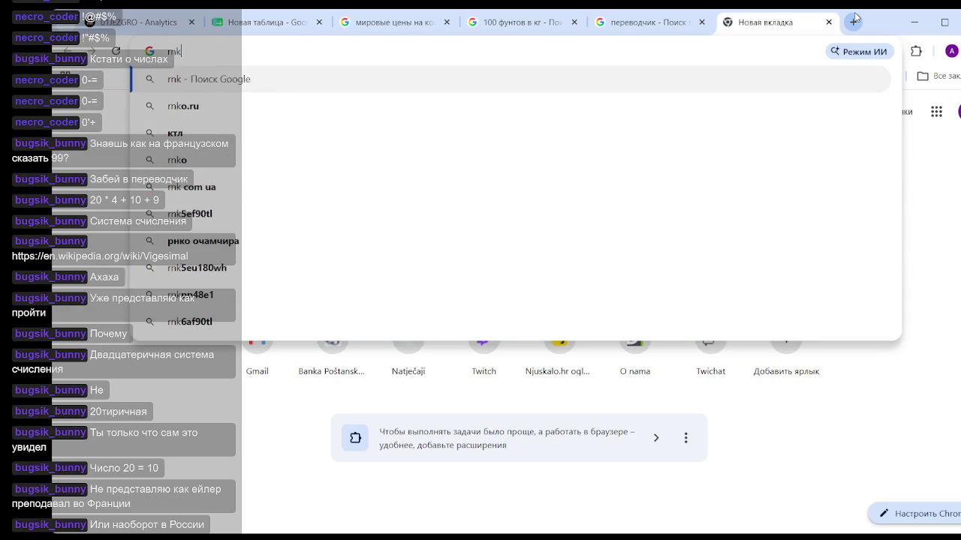
type("az")
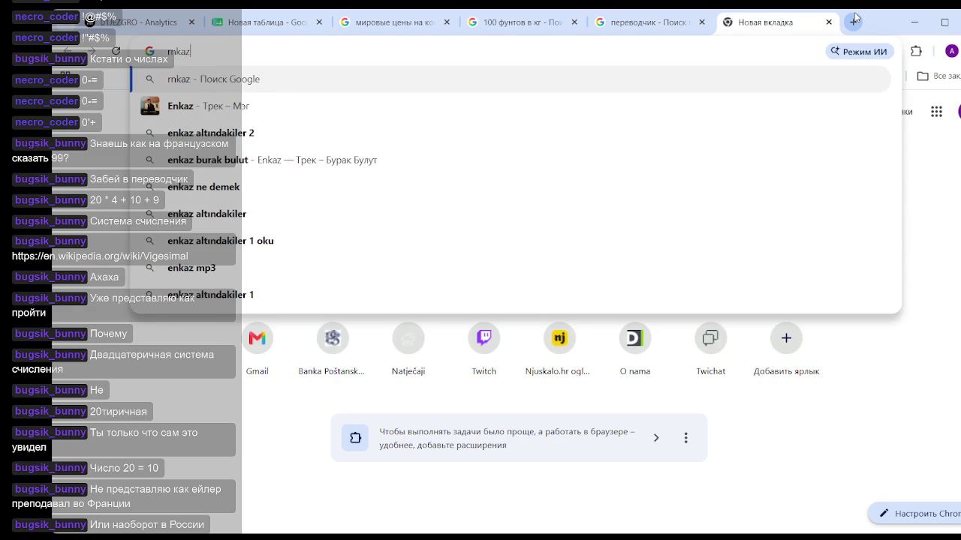
key("BackSpace")
key("BackSpace")
key("BackSpace")
type("kna")
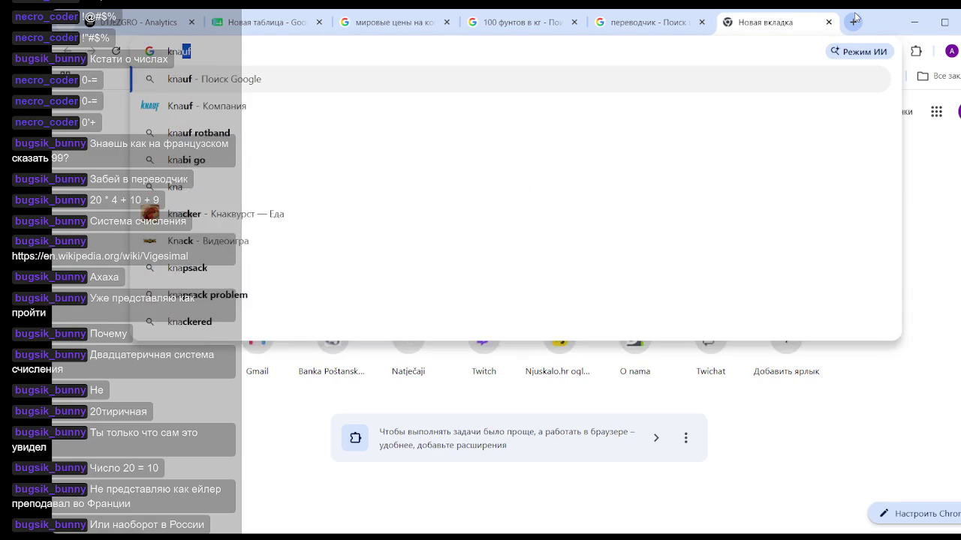
type("z milo")
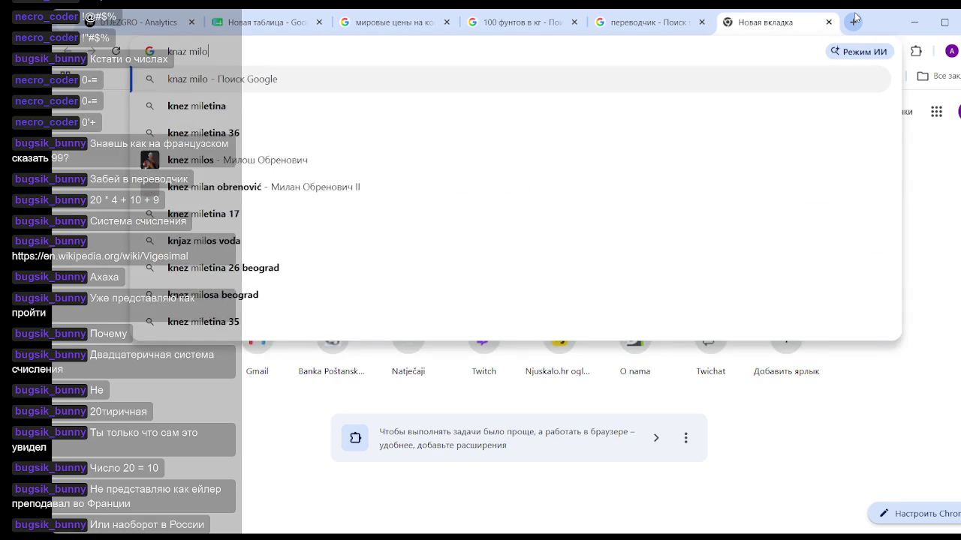
type("š")
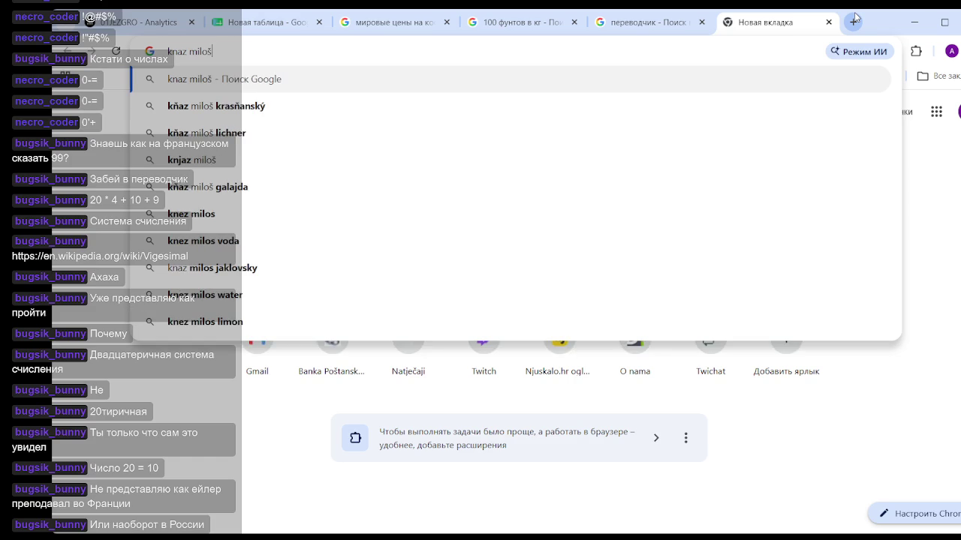
type(" na")
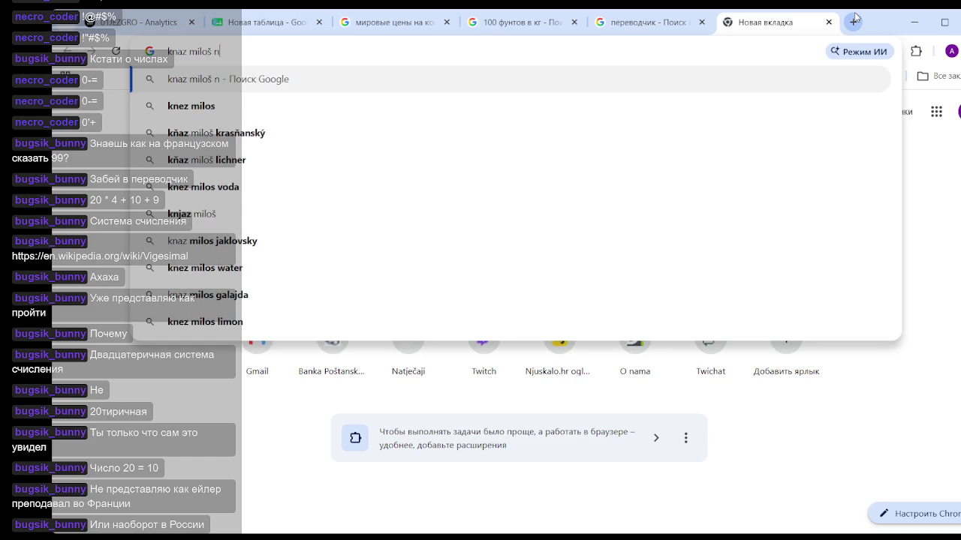
type("č")
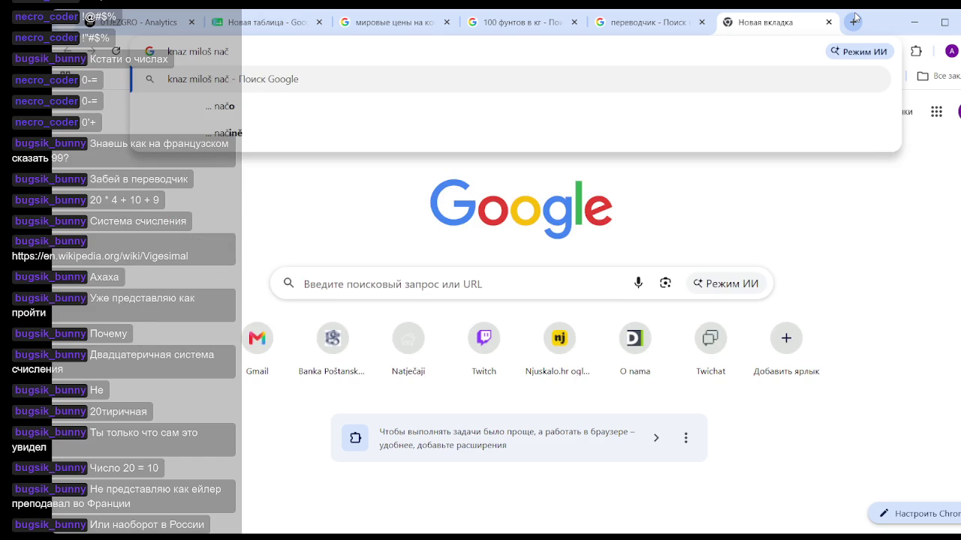
key("BackSpace")
type("š")
type(" pono")
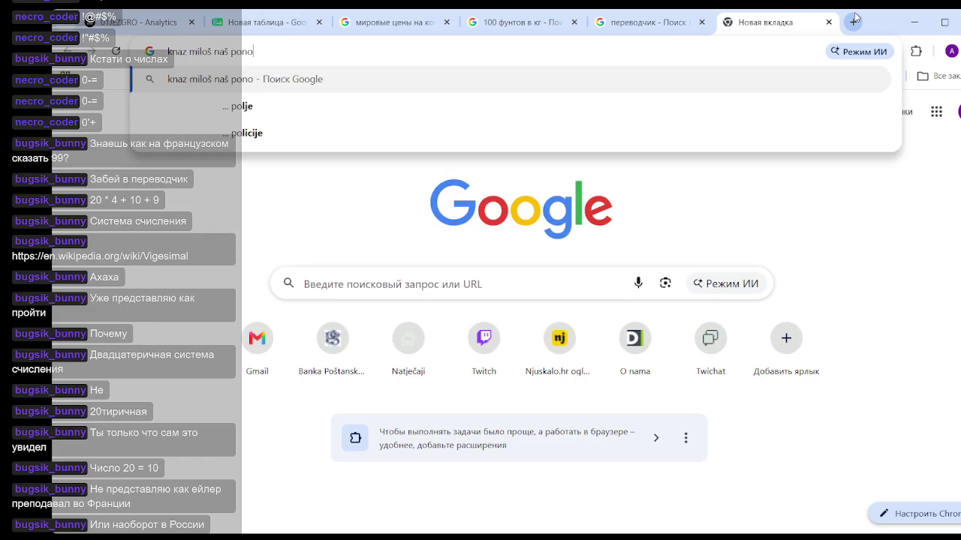
type("s")
key("Return")
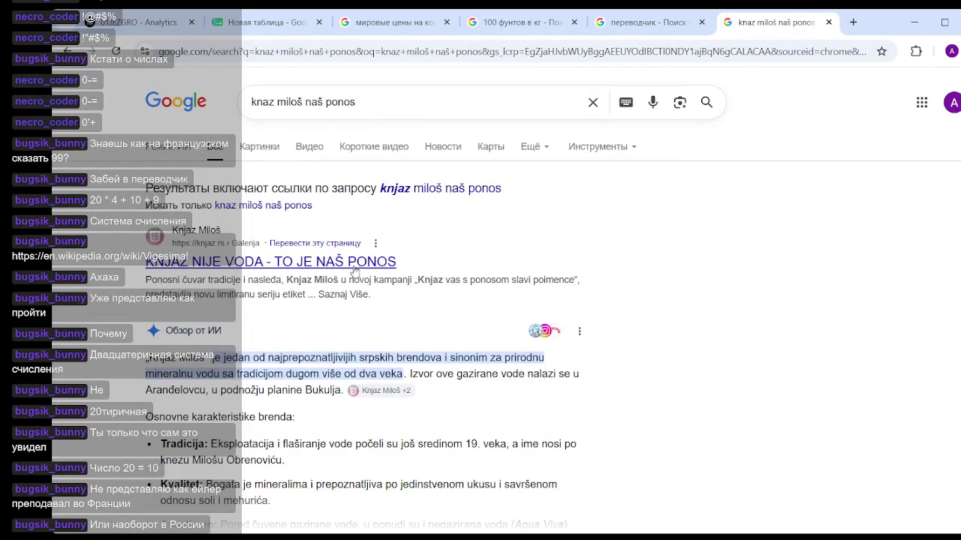
Step: Switch the 'knaz miloš naš ponos' results to the Картинки image view
scroll(353, 270, "down", 3)
scroll(225, 154, "up", 3)
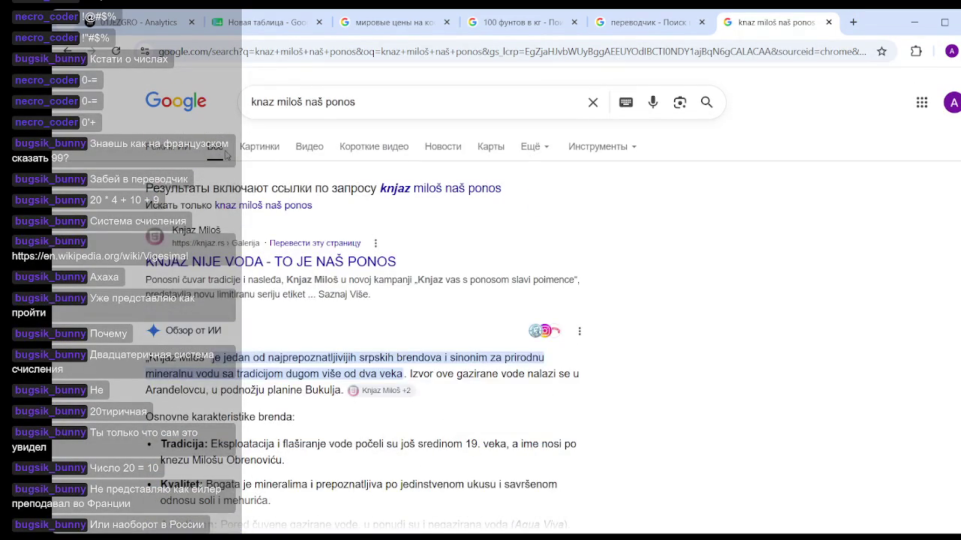
left_click(259, 152)
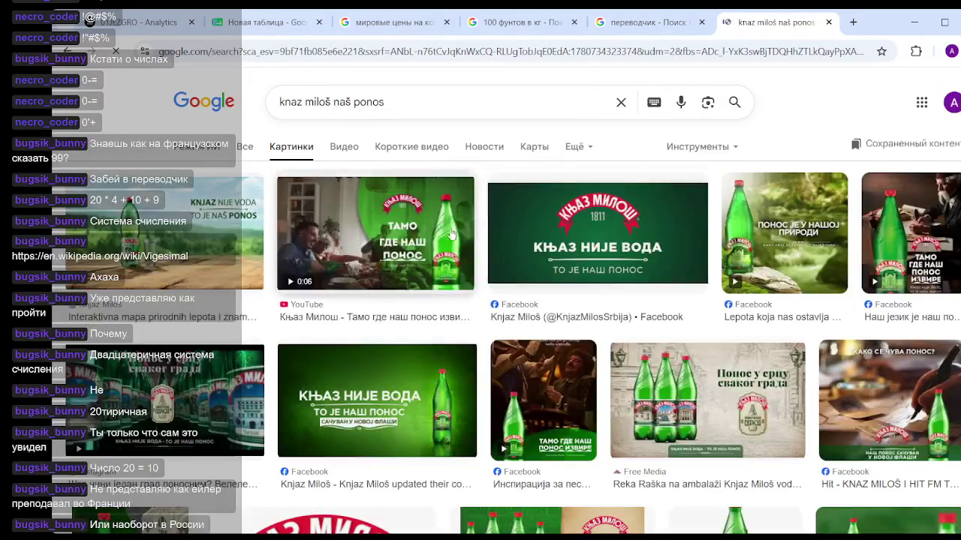
left_click(496, 252)
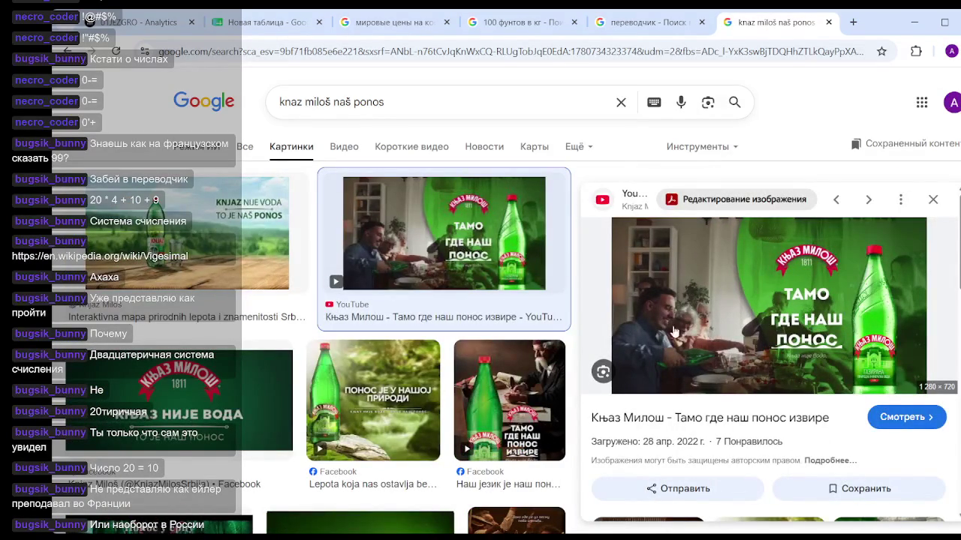
scroll(781, 353, "down", 2)
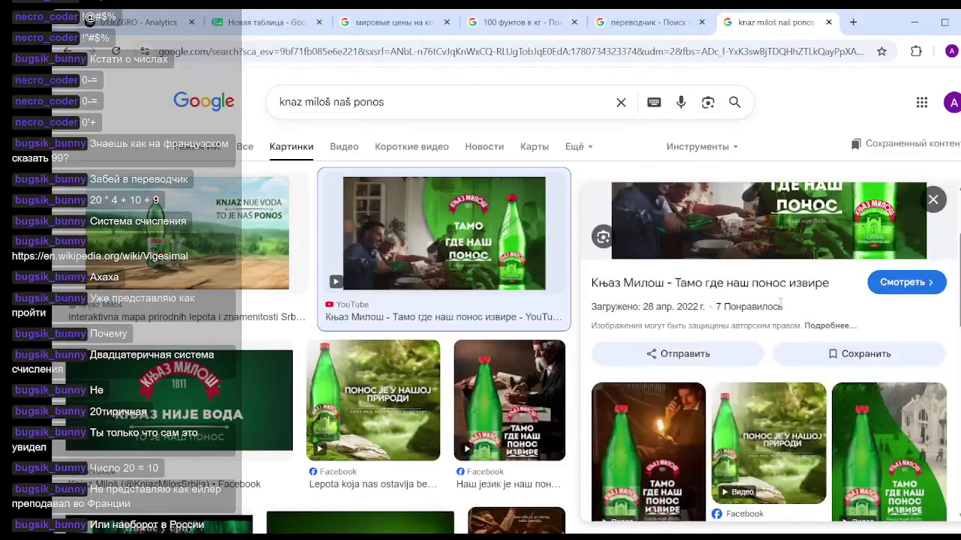
scroll(780, 302, "up", 2)
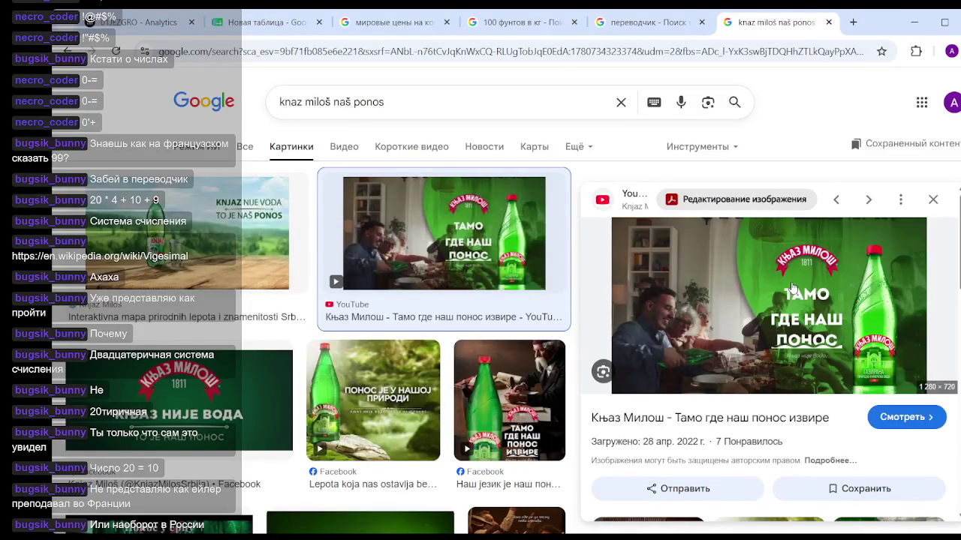
scroll(480, 277, "down", 3)
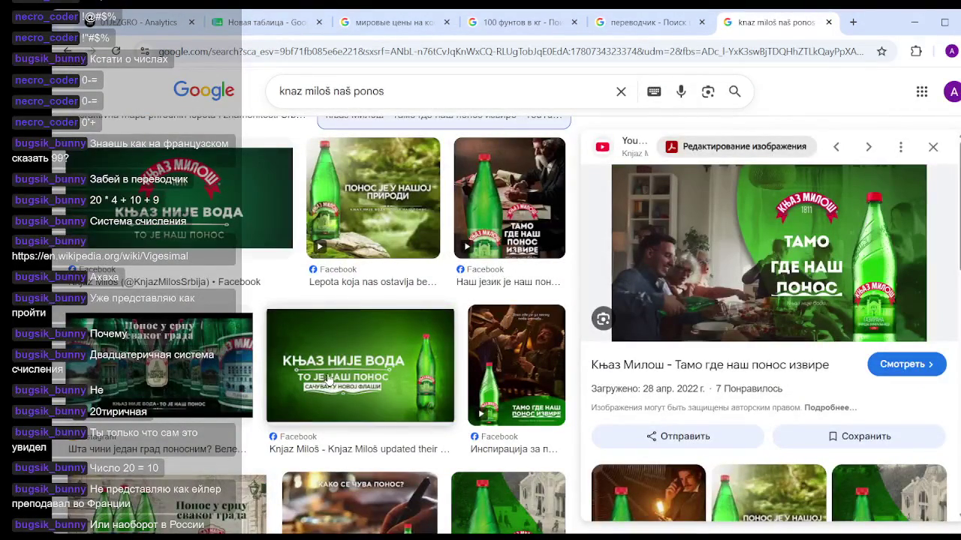
scroll(352, 370, "down", 2)
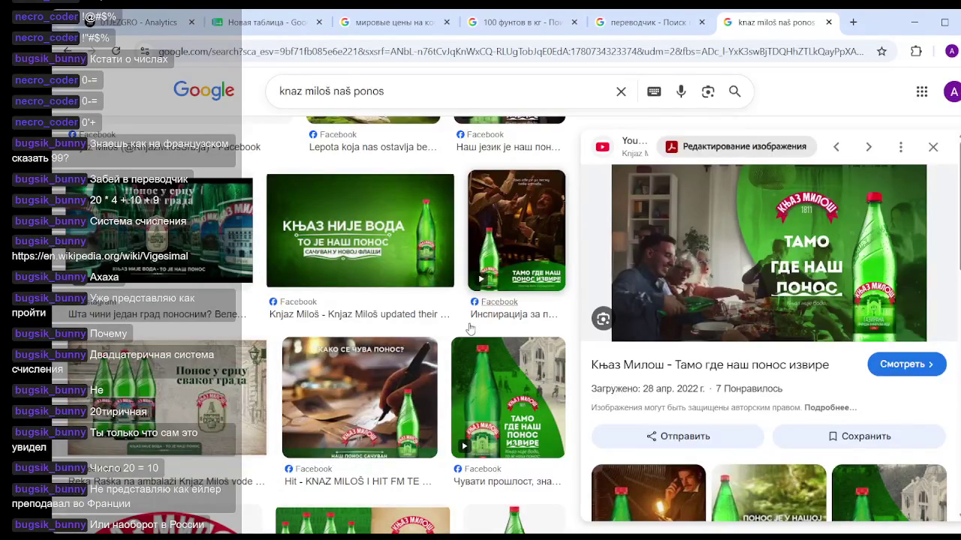
scroll(868, 211, "down", 1)
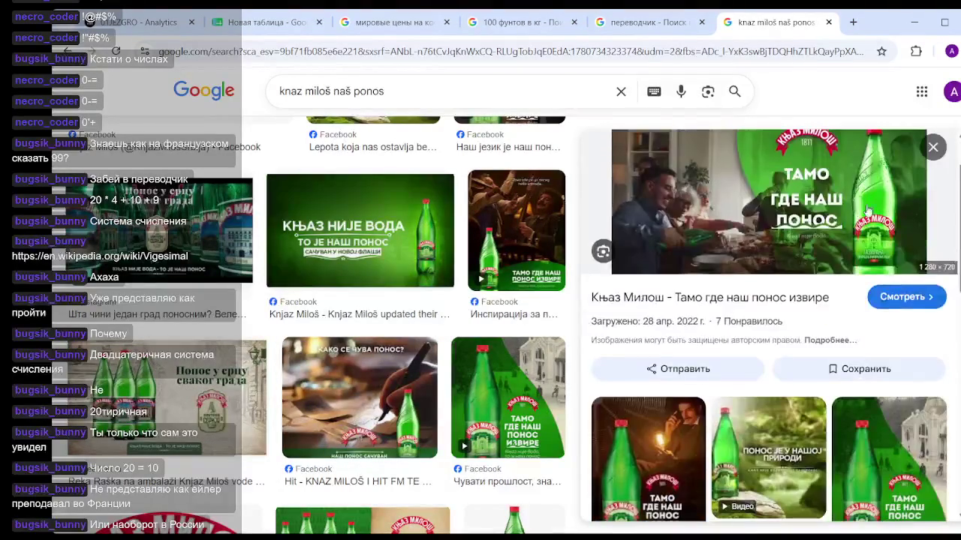
scroll(420, 323, "down", 4)
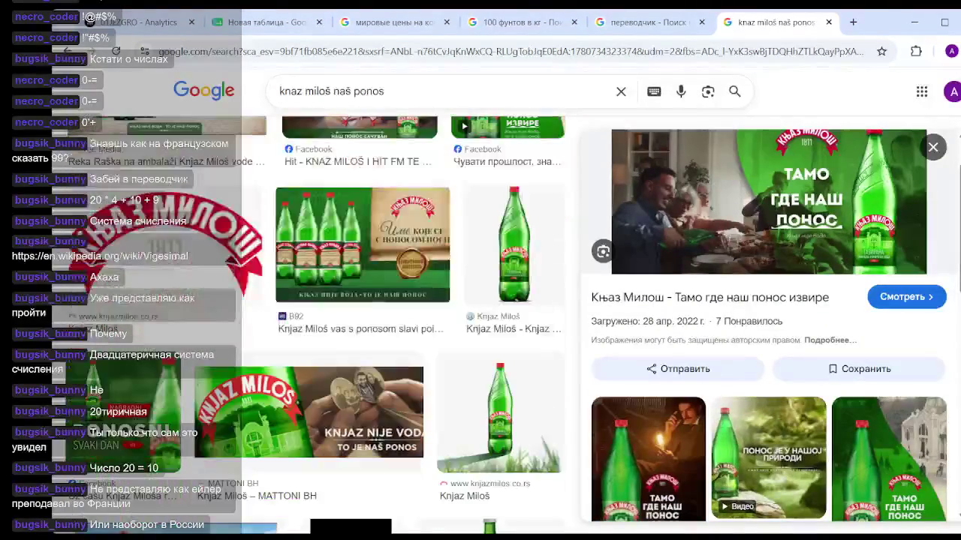
scroll(420, 323, "down", 4)
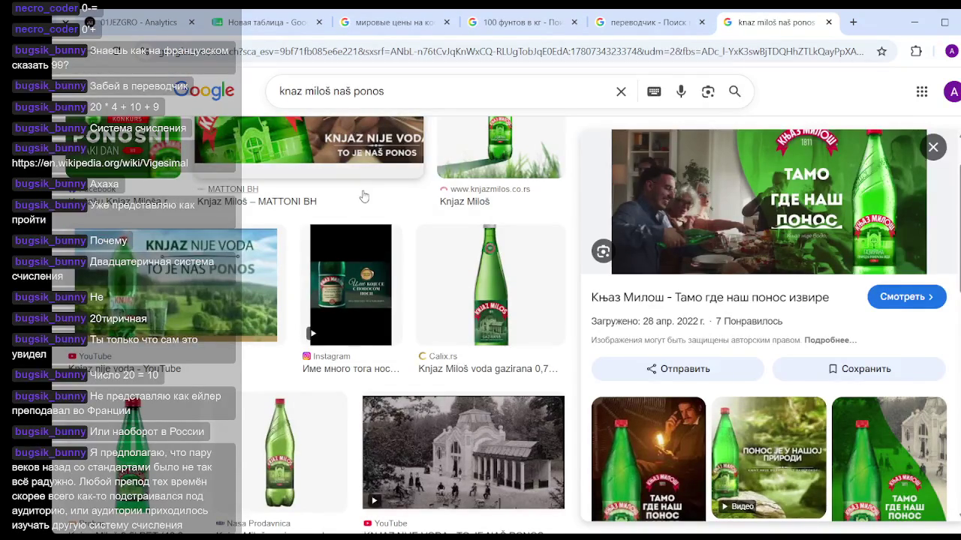
scroll(385, 206, "down", 3)
scroll(422, 244, "down", 5)
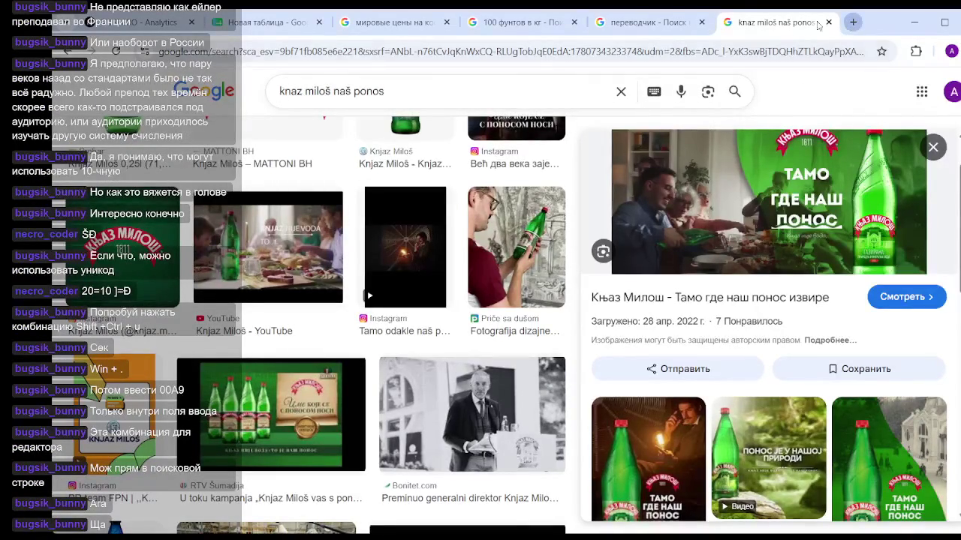
Step: Search 00A9 in a new tab, identifying it as the copyright sign, then open another blank tab
left_click(852, 22)
type("00A9")
key("Return")
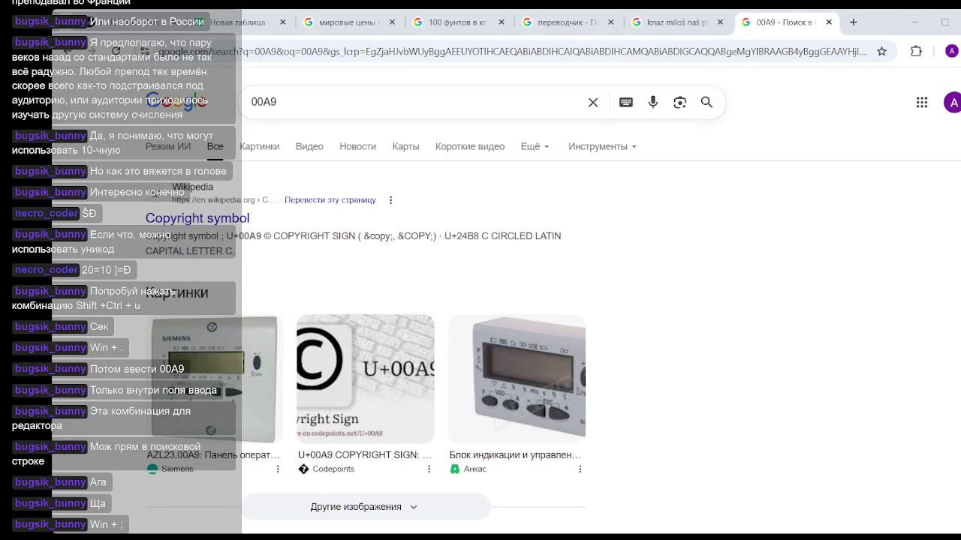
left_click(852, 21)
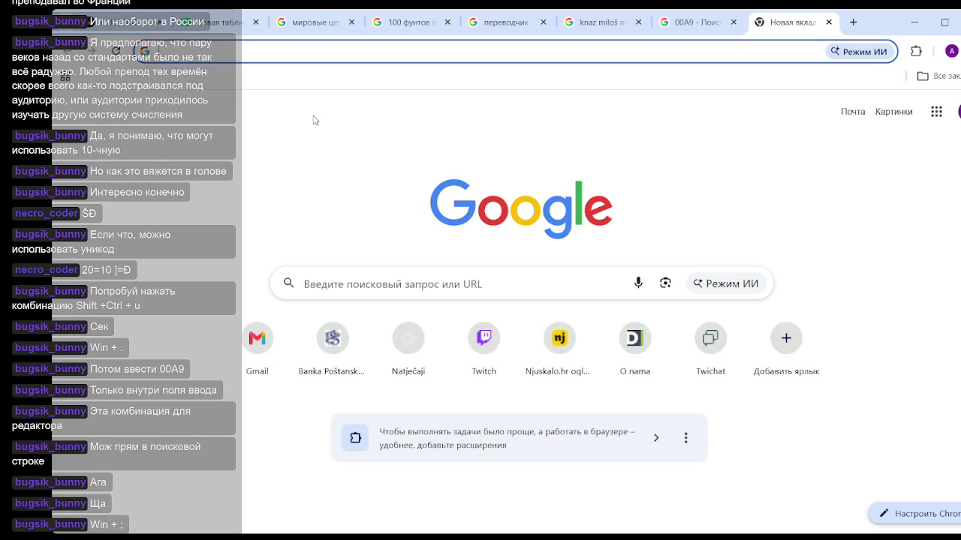
Step: Clear a stray character from the new tab's address bar and return to the 00A9 results
type("č")
key("BackSpace")
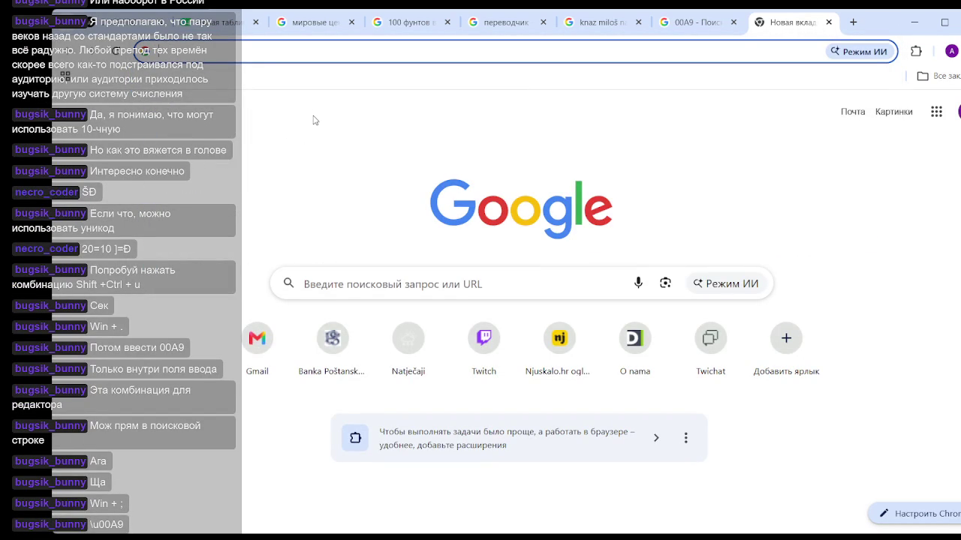
left_click(79, 33)
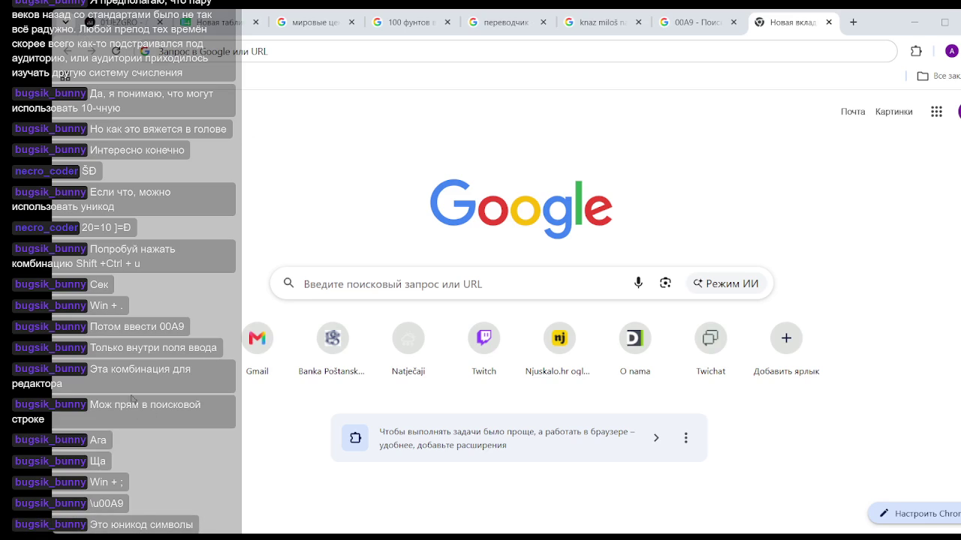
left_click(455, 37)
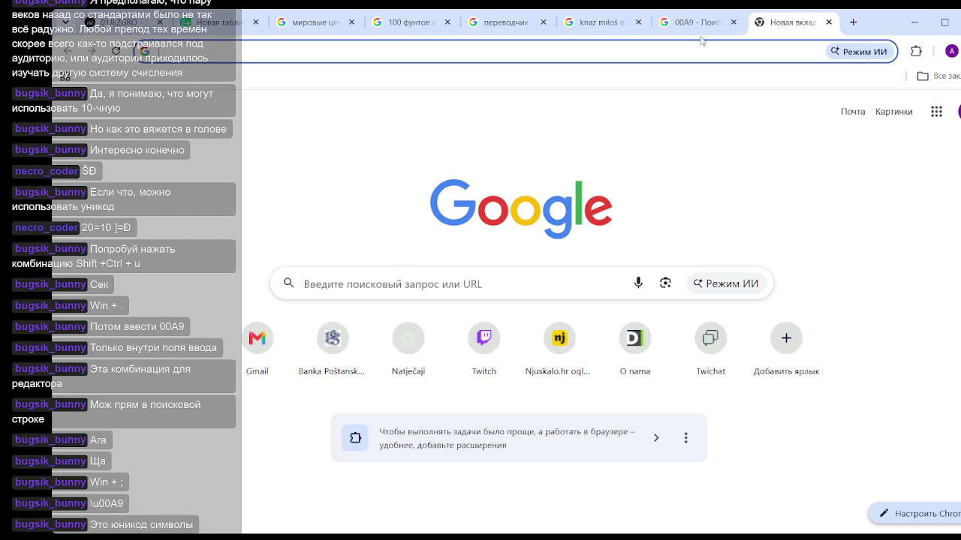
left_click(698, 22)
Step: Replace the query with 'Win + ;' and scroll through its search results
triple_click(318, 101)
type("Win + ;")
key("Return")
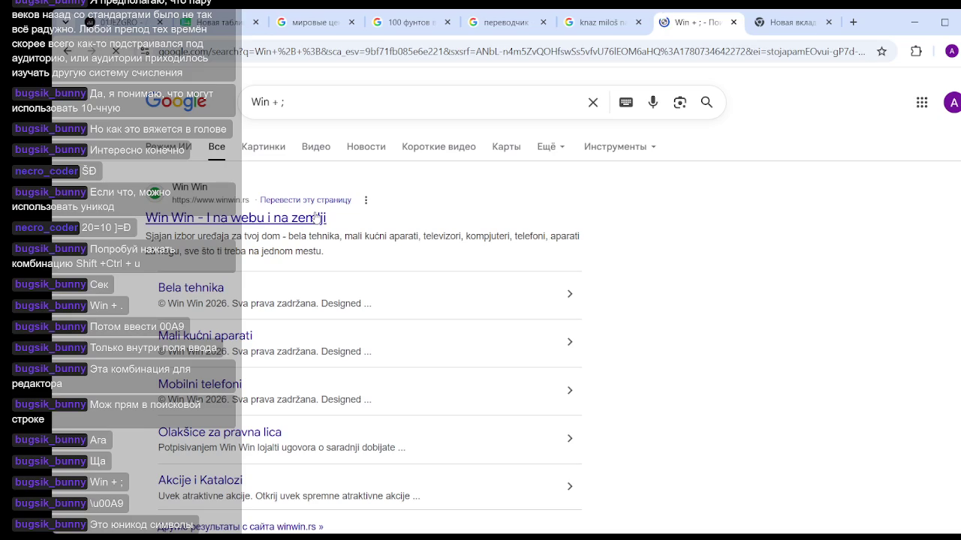
scroll(285, 218, "down", 5)
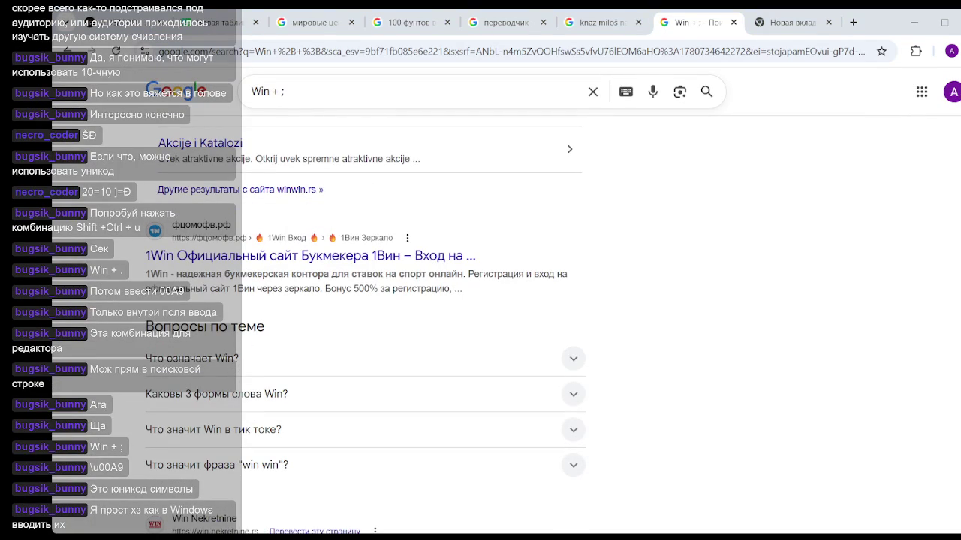
scroll(409, 261, "down", 3)
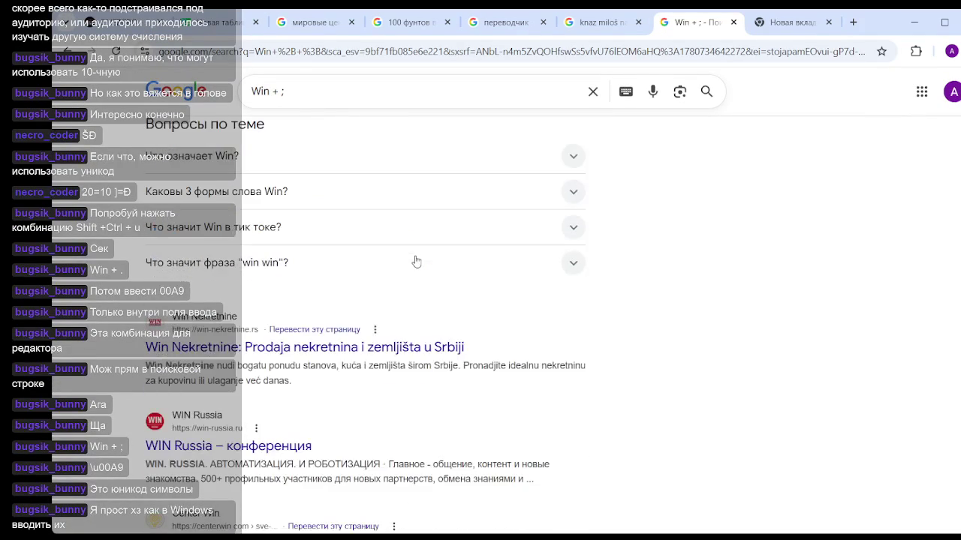
scroll(399, 262, "down", 2)
scroll(367, 275, "up", 3)
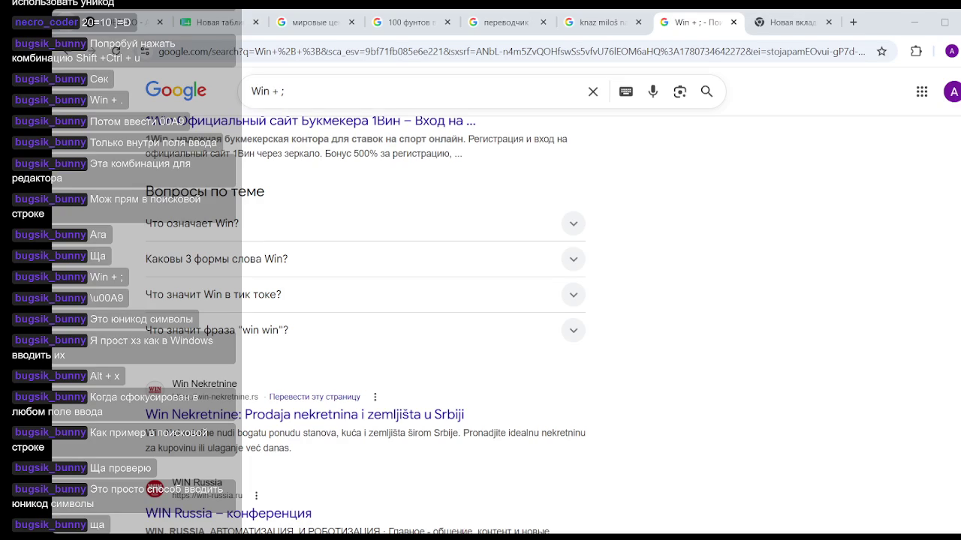
Step: Switch to the 127.0.0.1:8050 dashboard tab and read values on the weather context chart
left_click(126, 12)
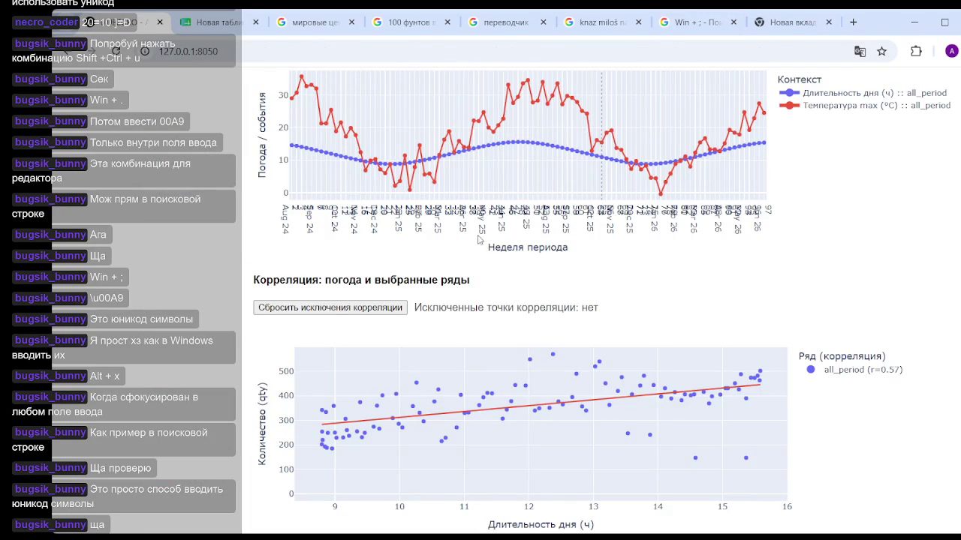
mouse_move(394, 161)
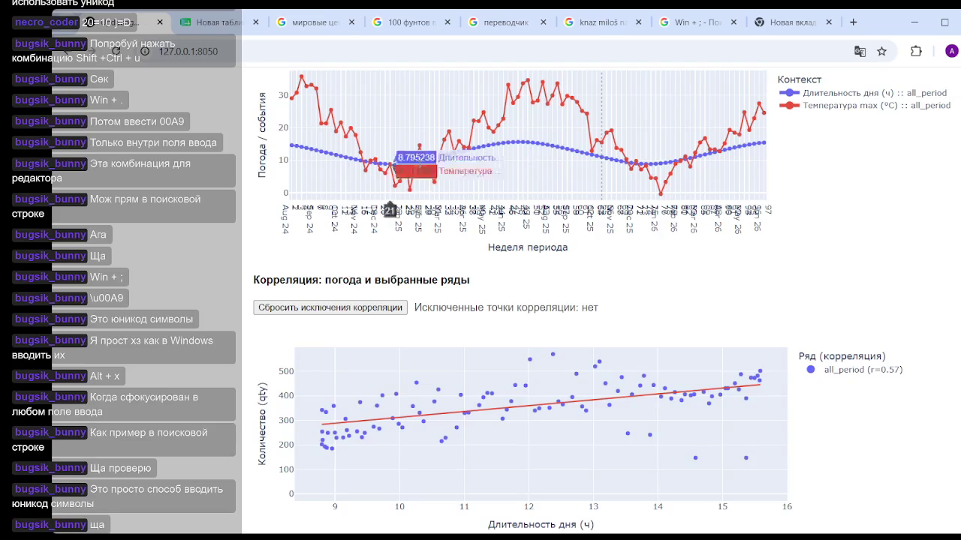
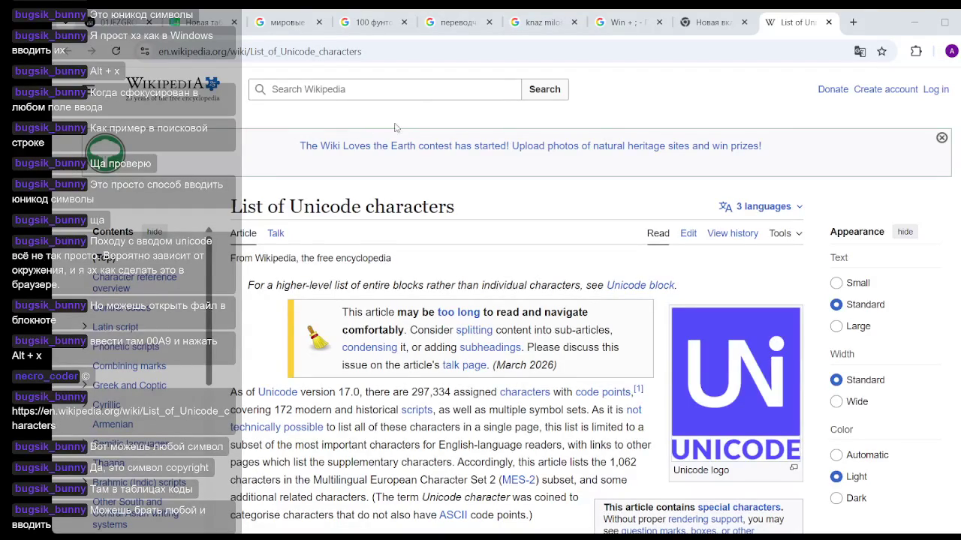
Step: Scroll past the C1 control codes to the footnotes on Control-key uses
scroll(328, 433, "down", 10)
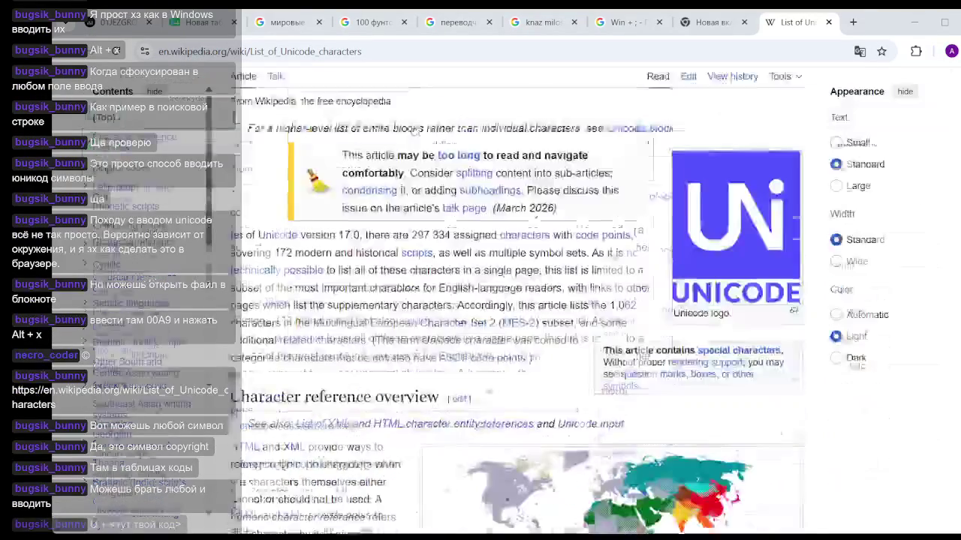
scroll(458, 242, "down", 4)
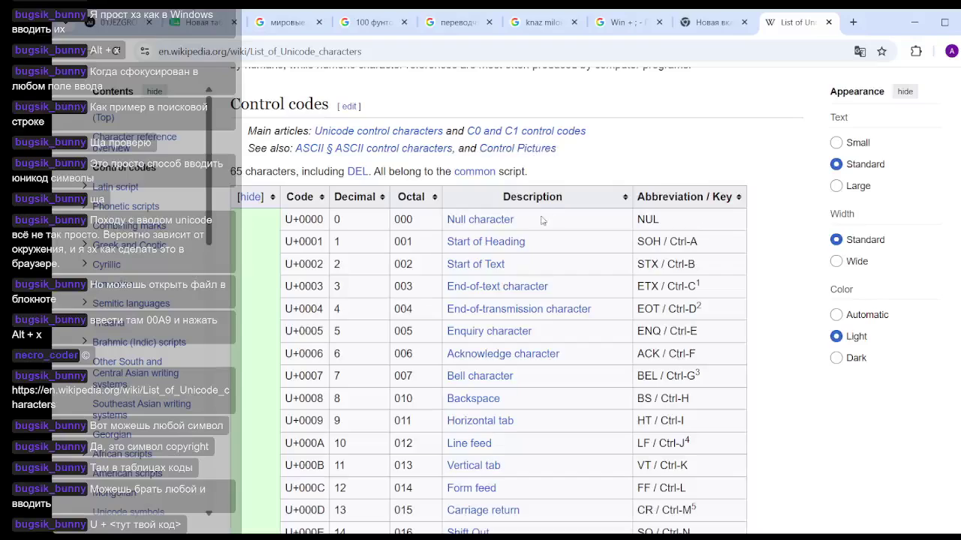
scroll(559, 262, "down", 1)
scroll(555, 259, "down", 4)
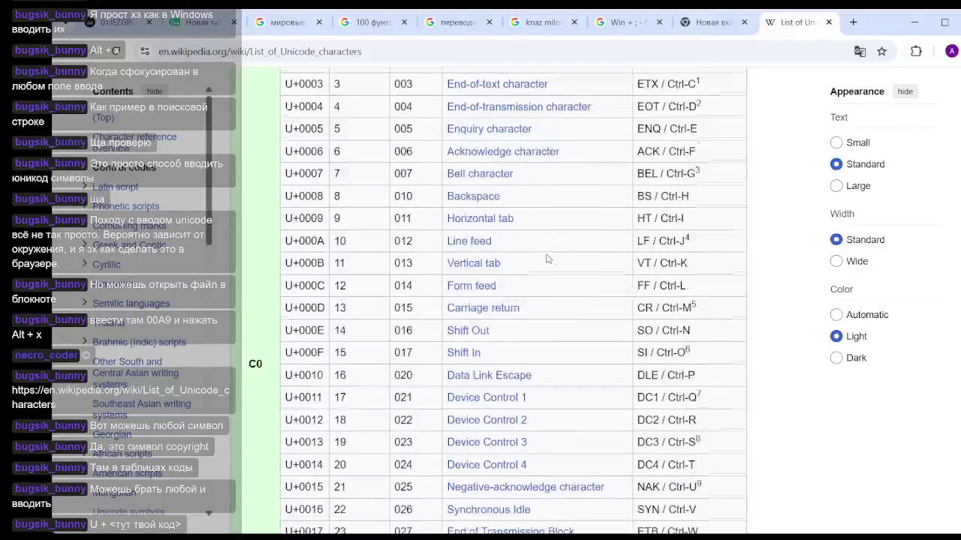
scroll(551, 244, "down", 2)
scroll(529, 268, "down", 2)
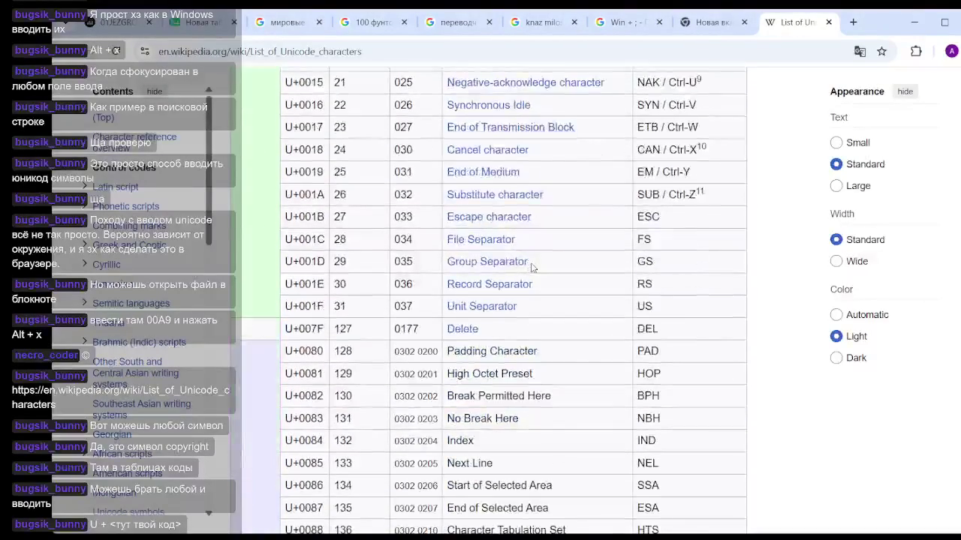
scroll(530, 266, "up", 10)
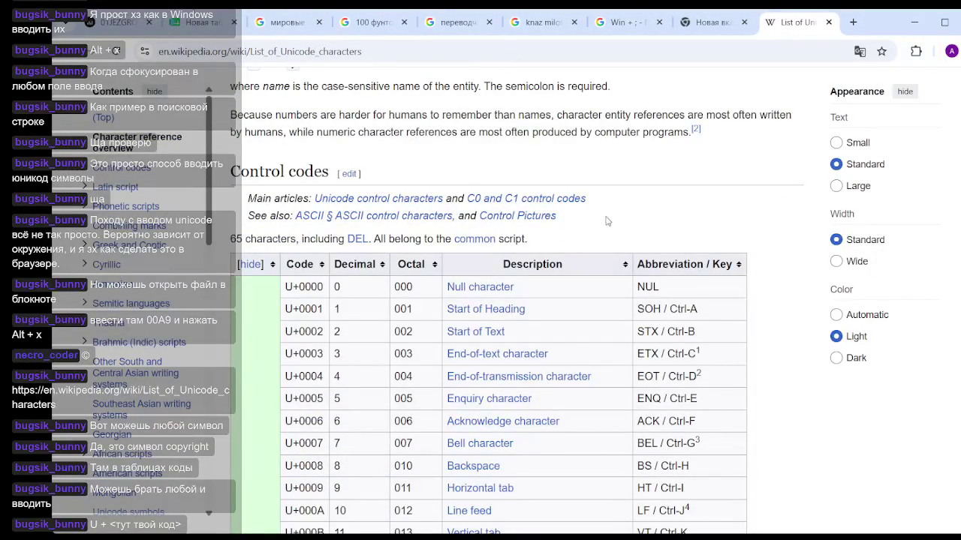
scroll(537, 244, "down", 2)
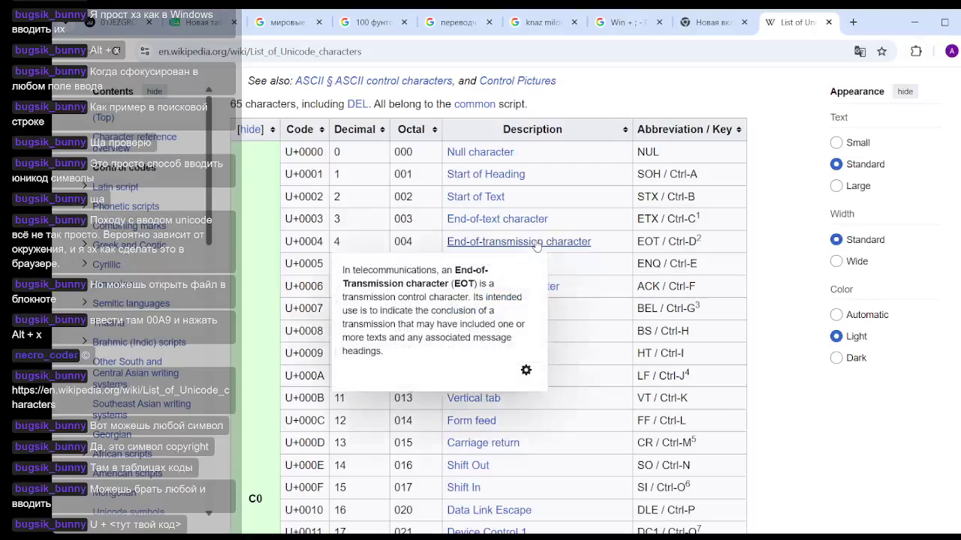
scroll(568, 237, "down", 8)
scroll(568, 237, "down", 5)
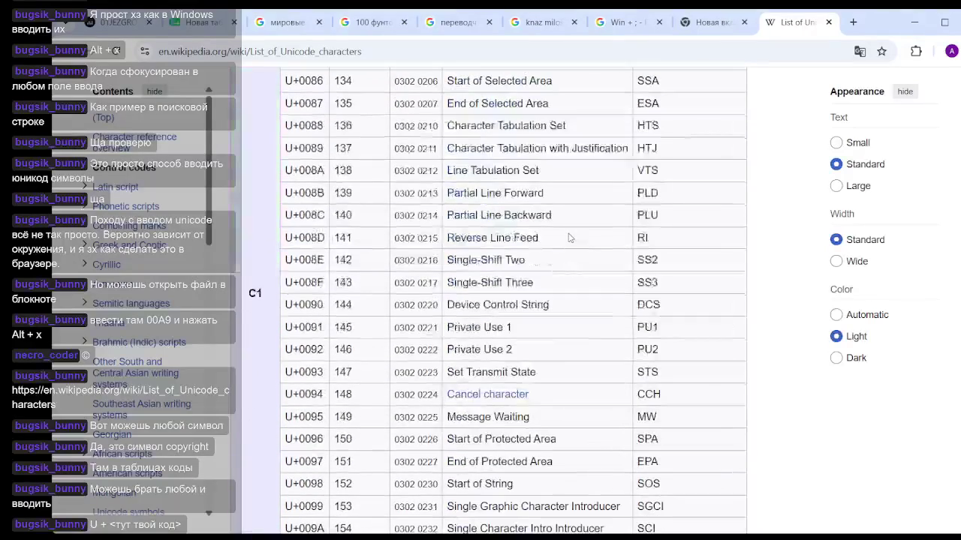
scroll(568, 237, "down", 6)
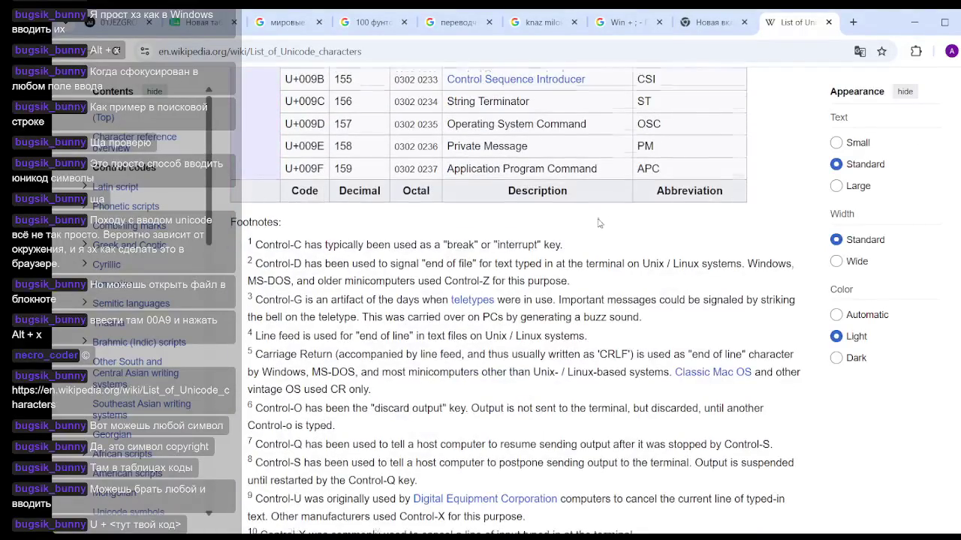
scroll(955, 128, "down", 5)
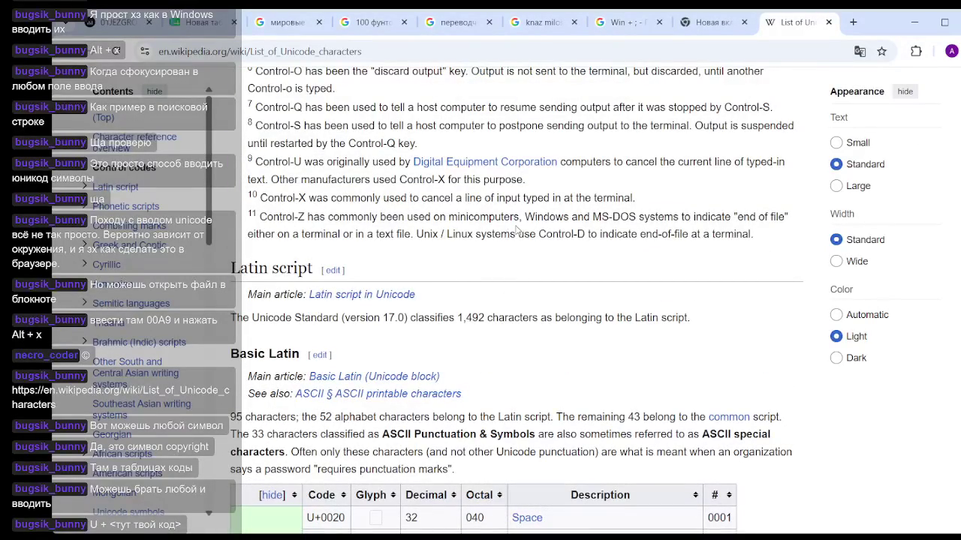
scroll(568, 223, "up", 5)
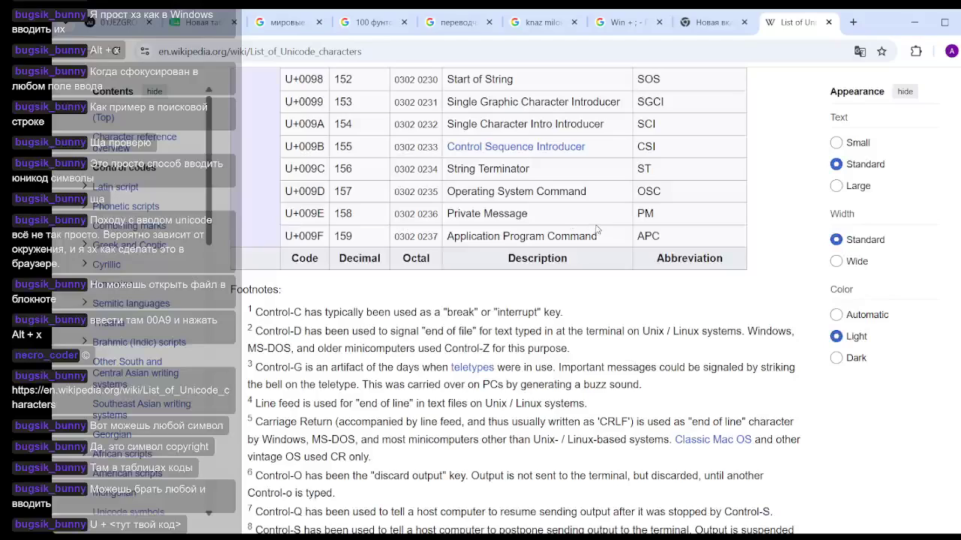
scroll(600, 229, "up", 4)
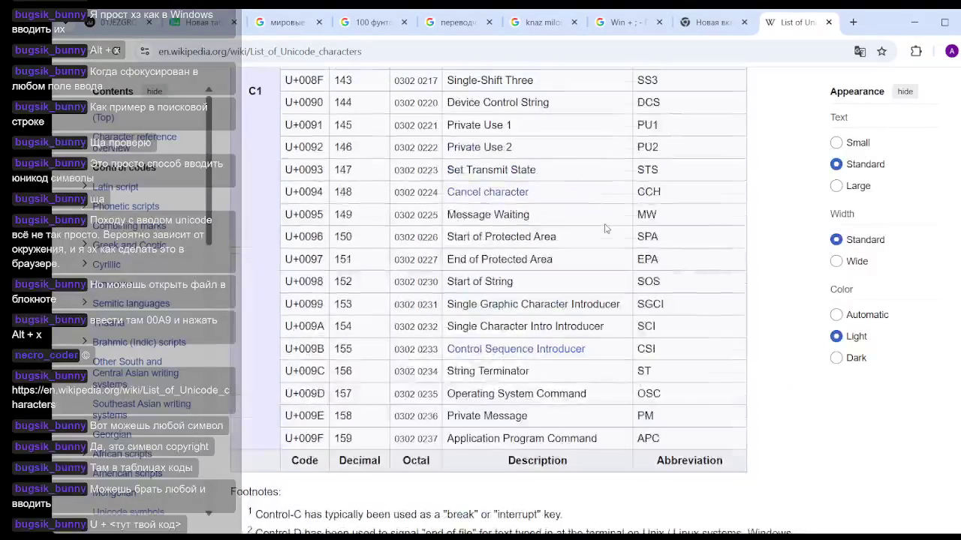
scroll(608, 228, "up", 5)
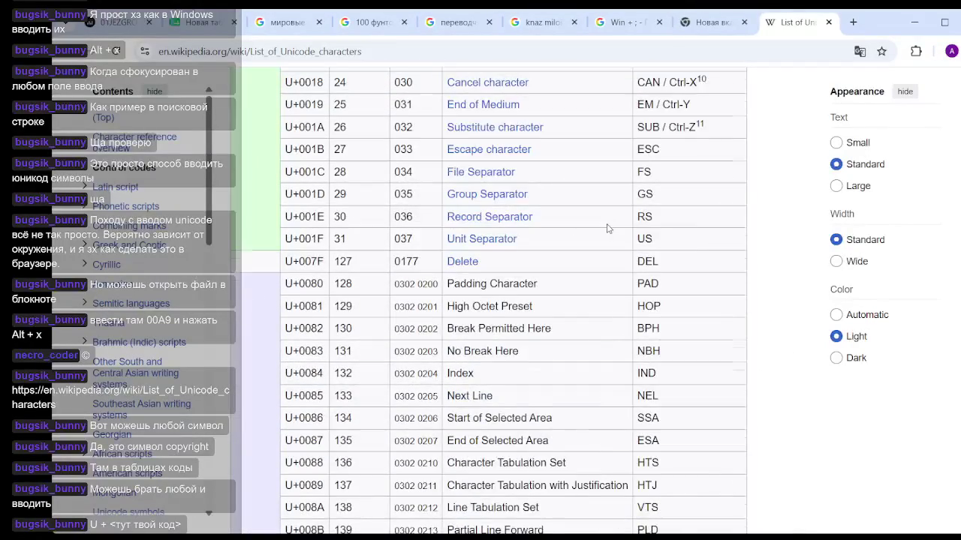
scroll(608, 228, "up", 2)
scroll(608, 229, "up", 8)
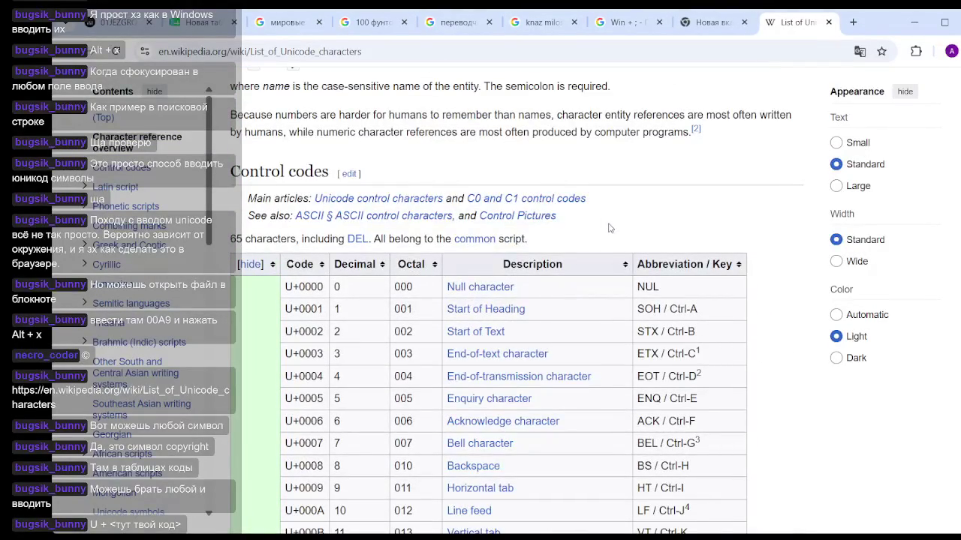
scroll(612, 226, "down", 1)
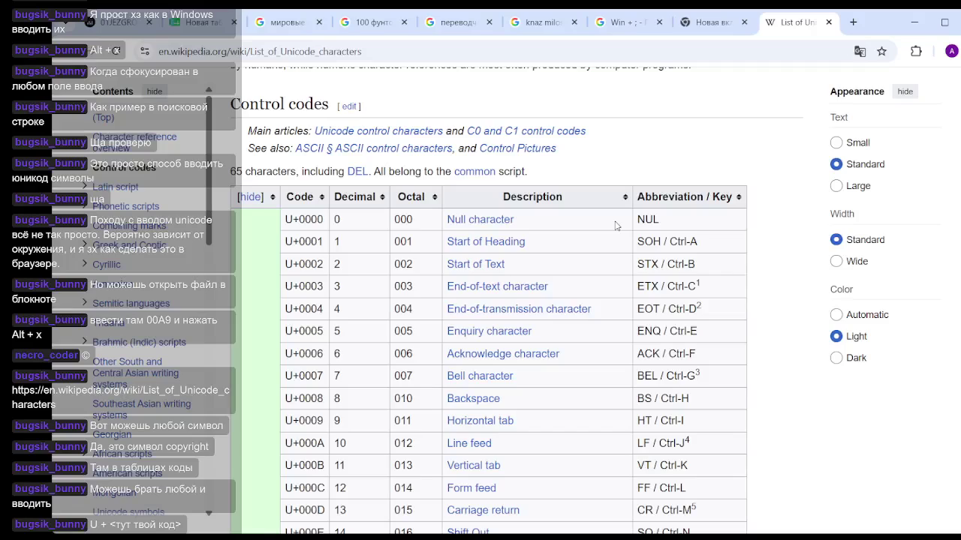
scroll(615, 226, "down", 1)
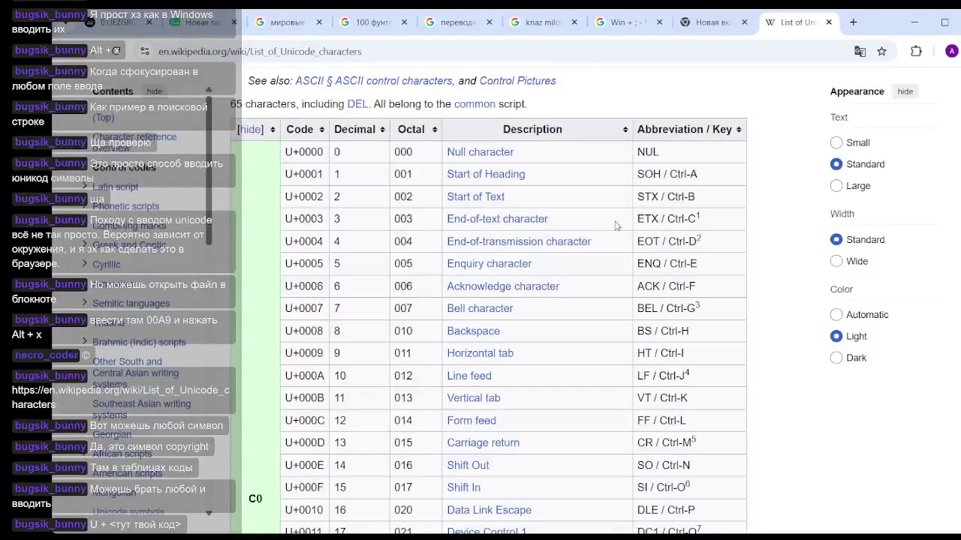
scroll(614, 226, "down", 5)
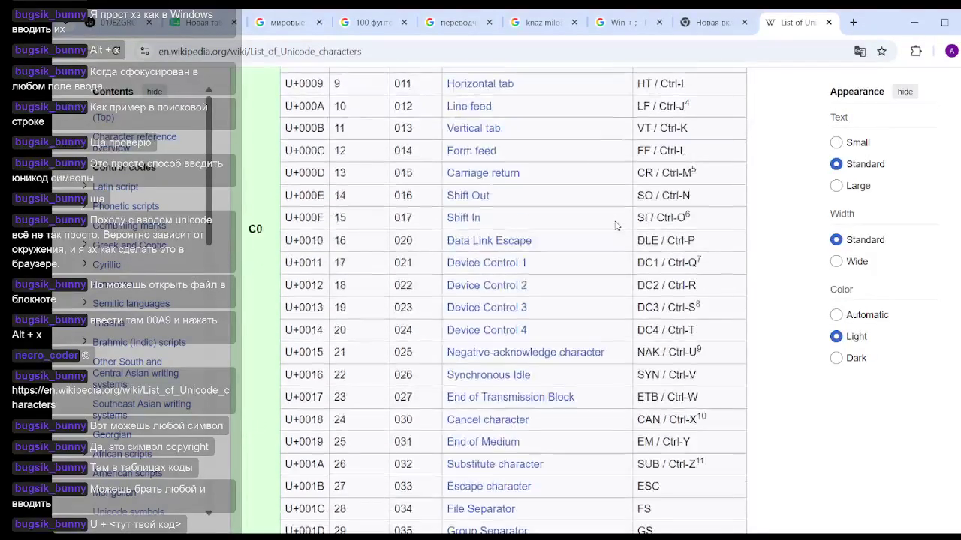
scroll(615, 226, "down", 2)
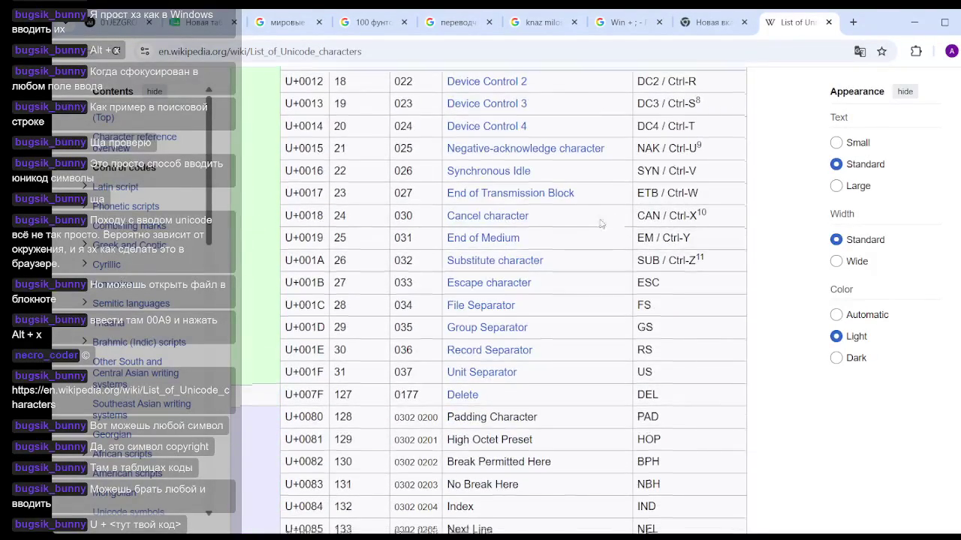
scroll(625, 215, "down", 2)
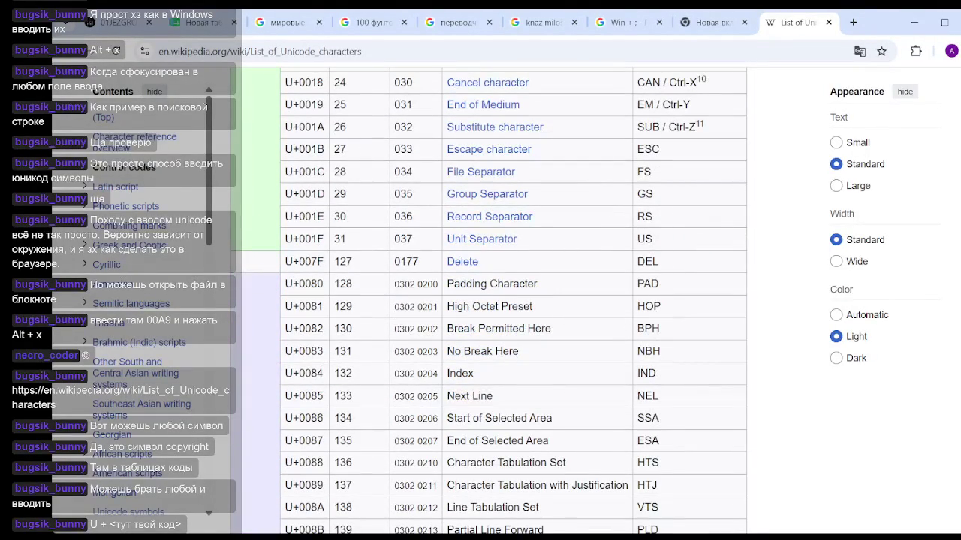
scroll(443, 191, "down", 3)
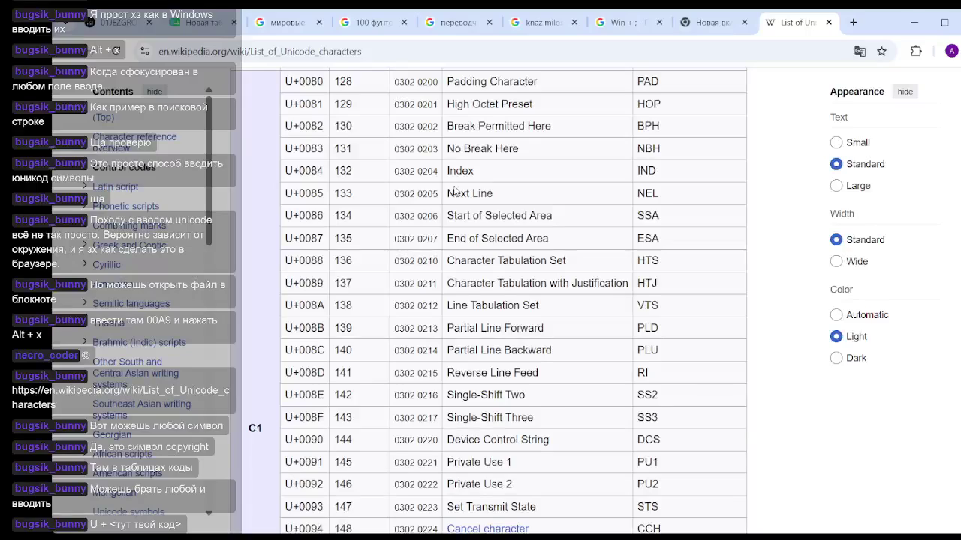
scroll(453, 190, "down", 2)
scroll(501, 202, "down", 3)
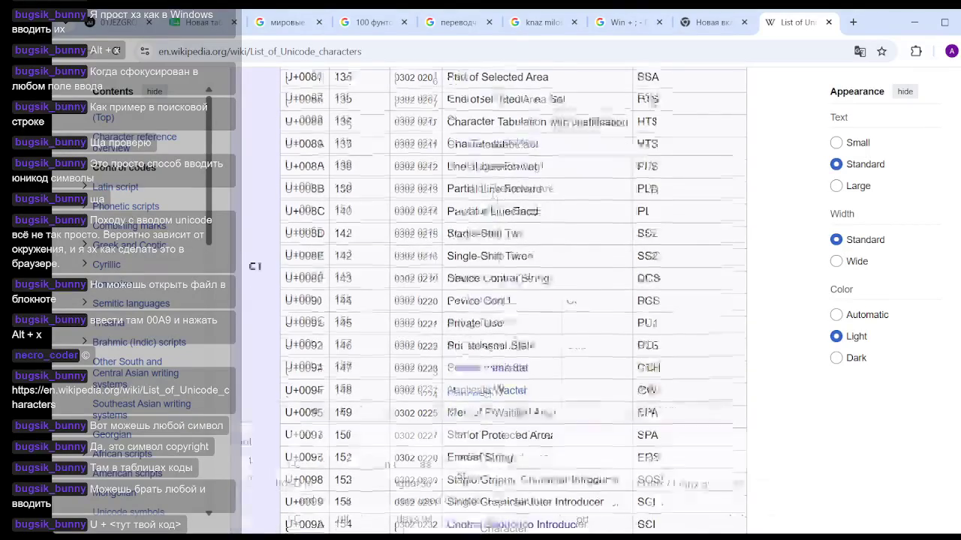
scroll(505, 204, "down", 3)
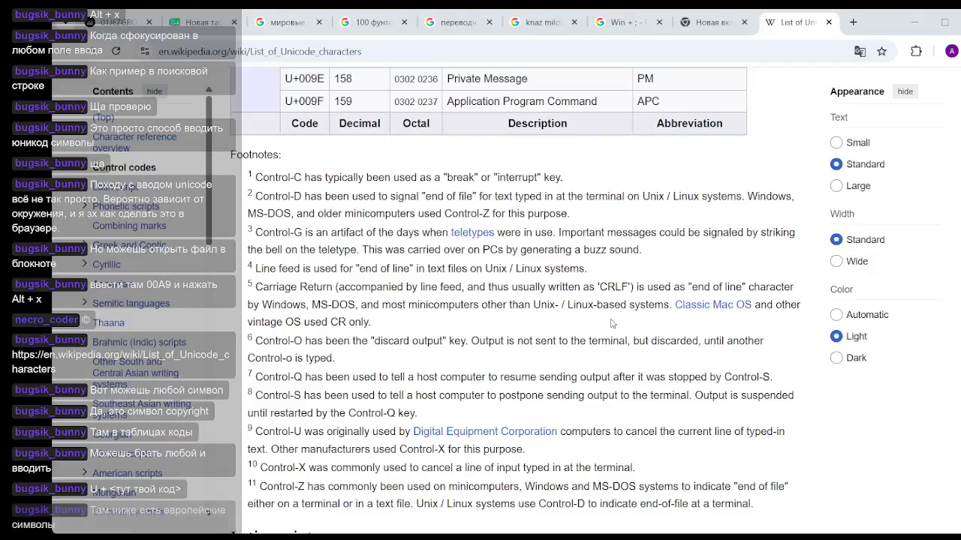
Step: Scroll through Basic Latin to the Latin-1 Supplement rows showing U+00A9 Copyright (&copy;)
scroll(612, 323, "down", 5)
scroll(612, 326, "up", 3)
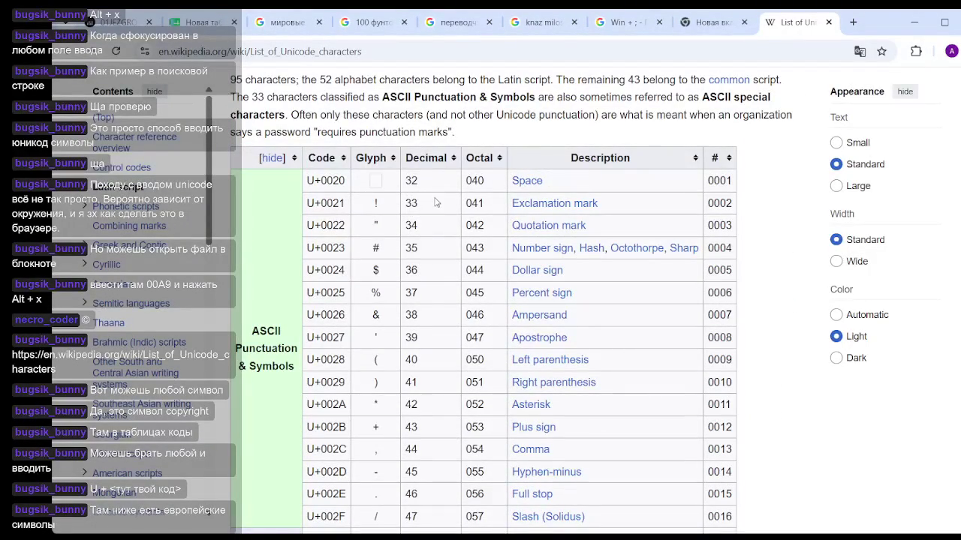
scroll(487, 219, "down", 6)
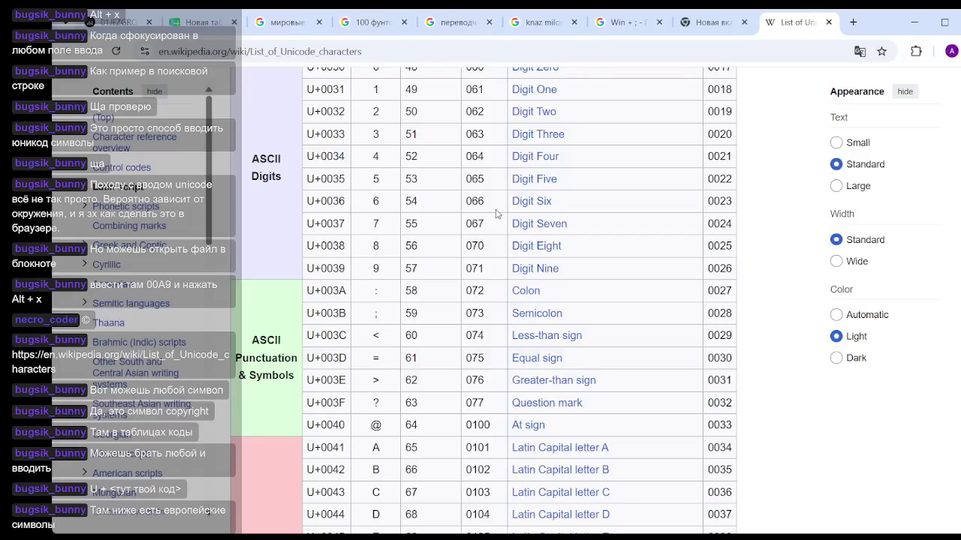
scroll(495, 214, "down", 3)
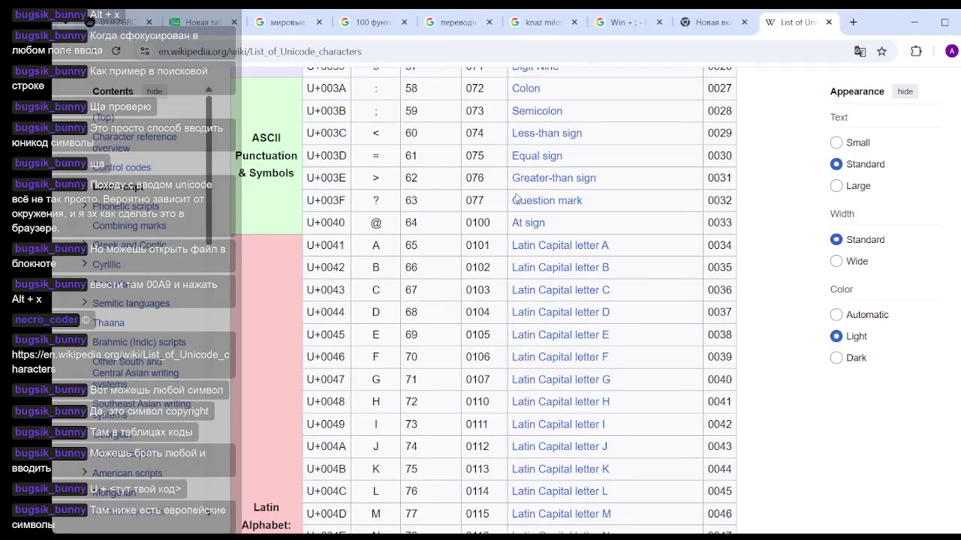
scroll(515, 197, "up", 1)
scroll(515, 196, "down", 3)
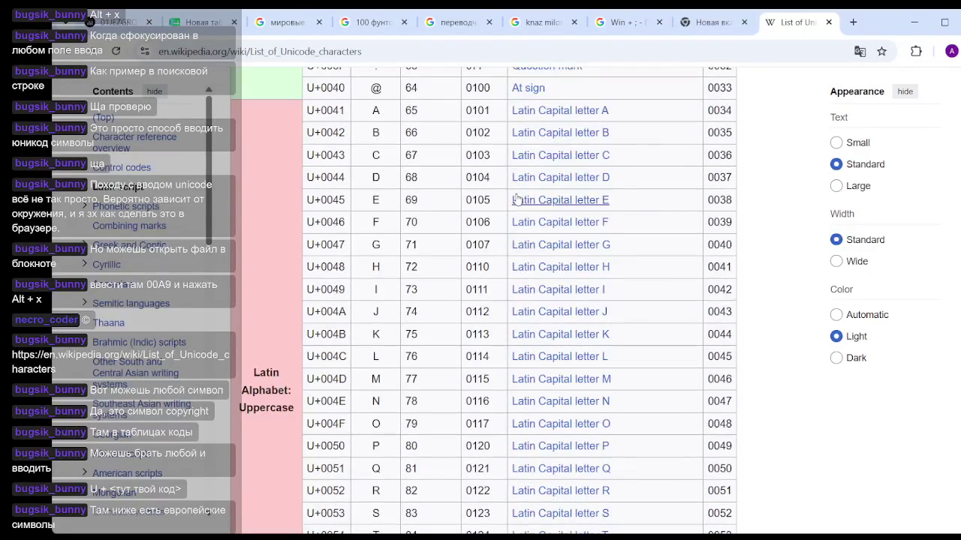
mouse_move(516, 198)
scroll(516, 198, "down", 3)
scroll(446, 246, "down", 5)
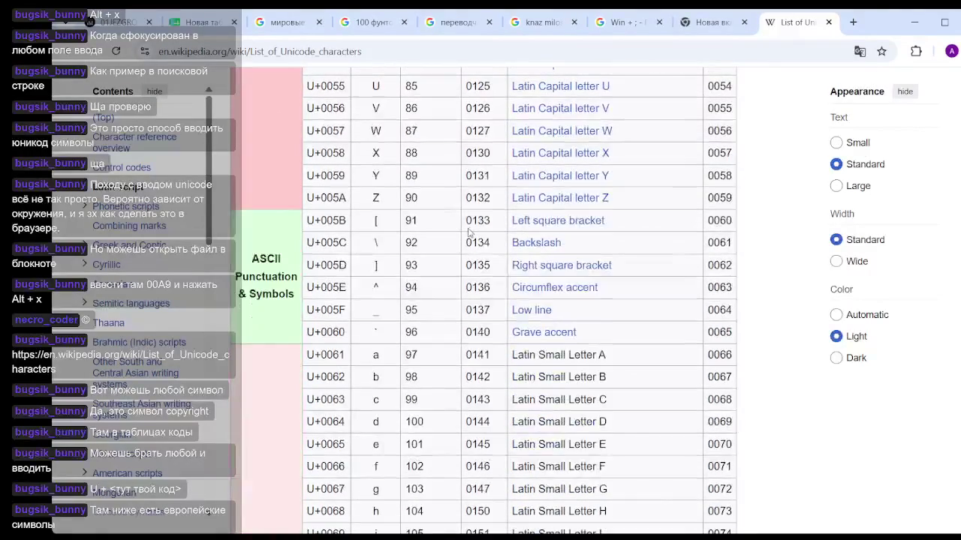
scroll(496, 221, "down", 6)
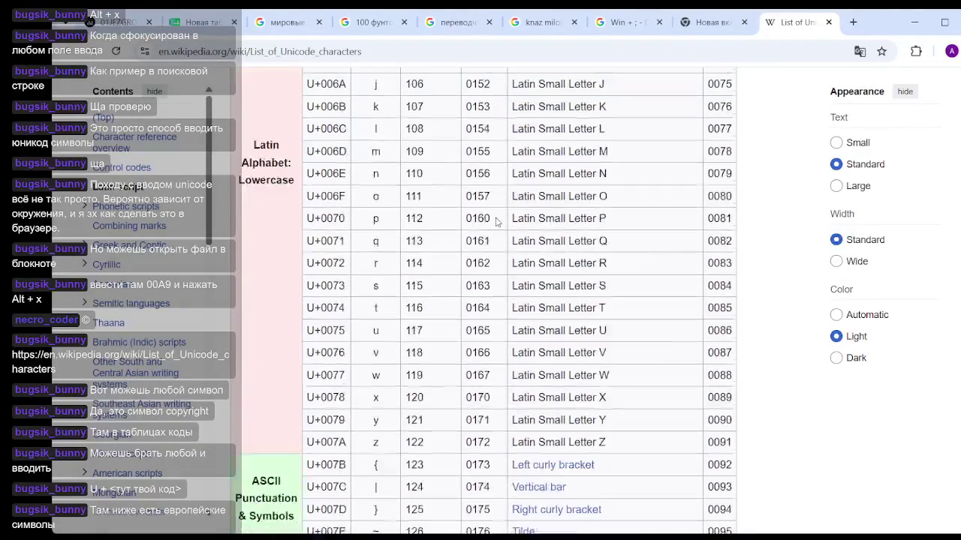
scroll(496, 220, "down", 10)
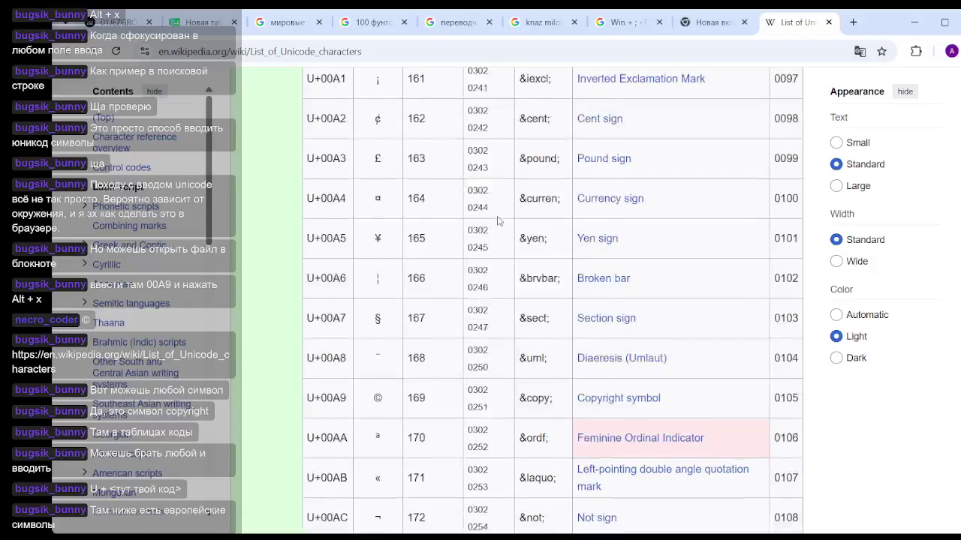
scroll(498, 220, "up", 3)
scroll(498, 220, "down", 3)
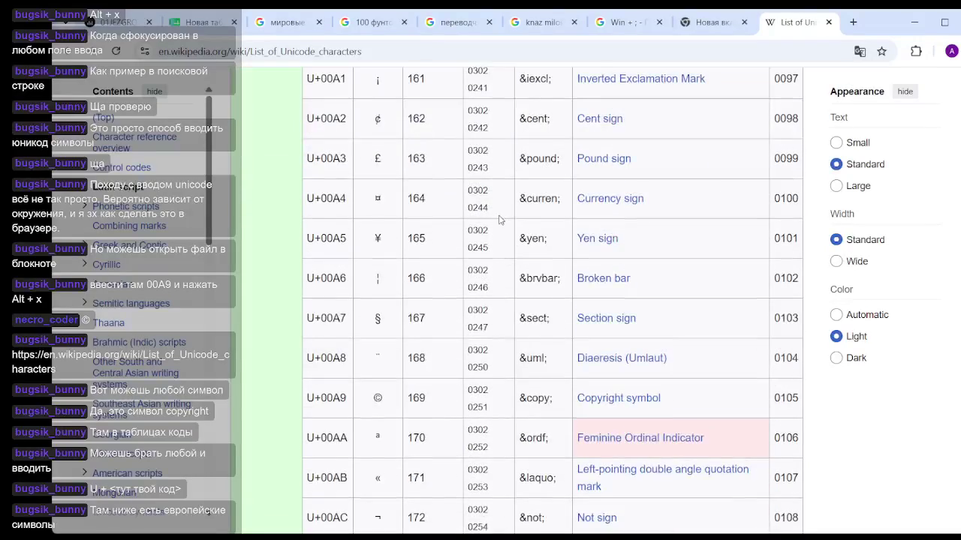
scroll(499, 220, "up", 2)
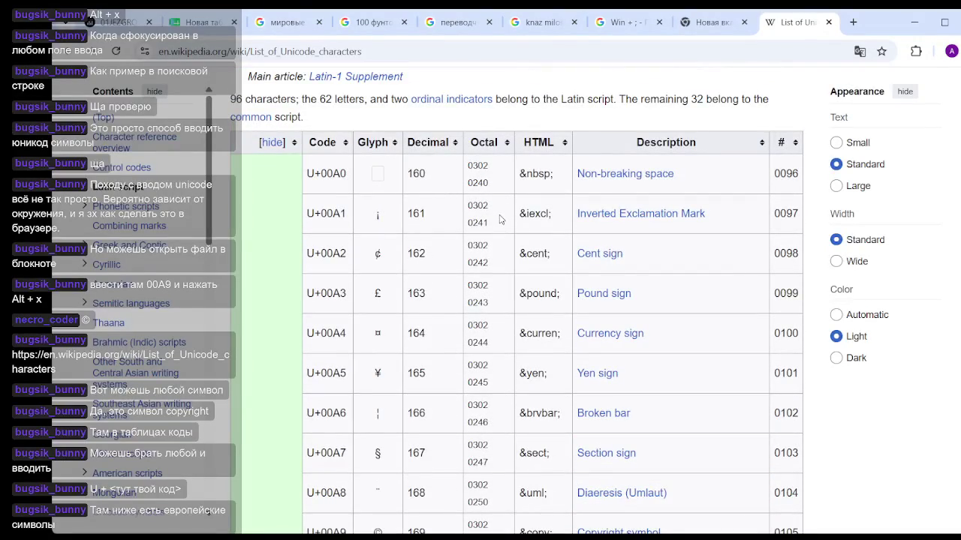
left_click_drag(347, 214, 306, 214)
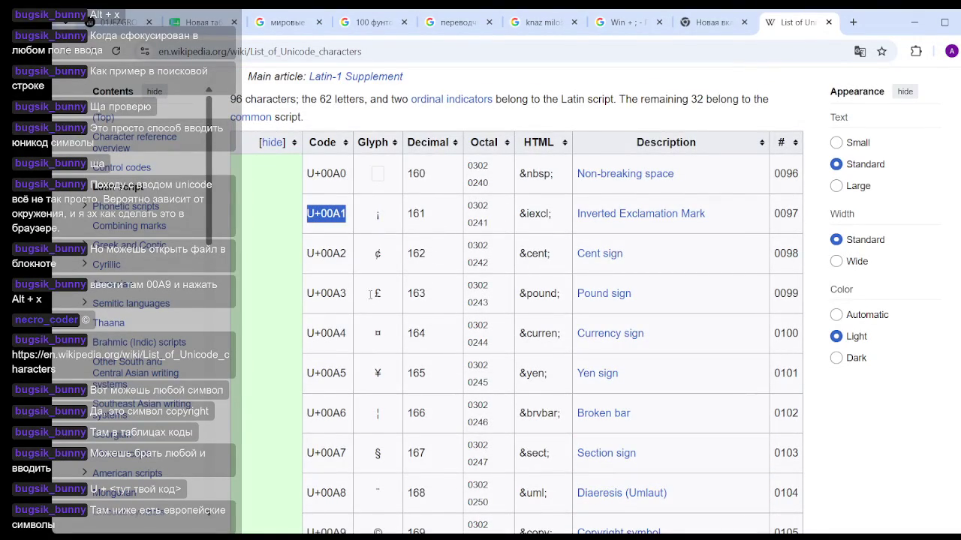
mouse_move(349, 255)
left_mouse_down()
mouse_move(315, 176)
mouse_move(307, 261)
left_mouse_up()
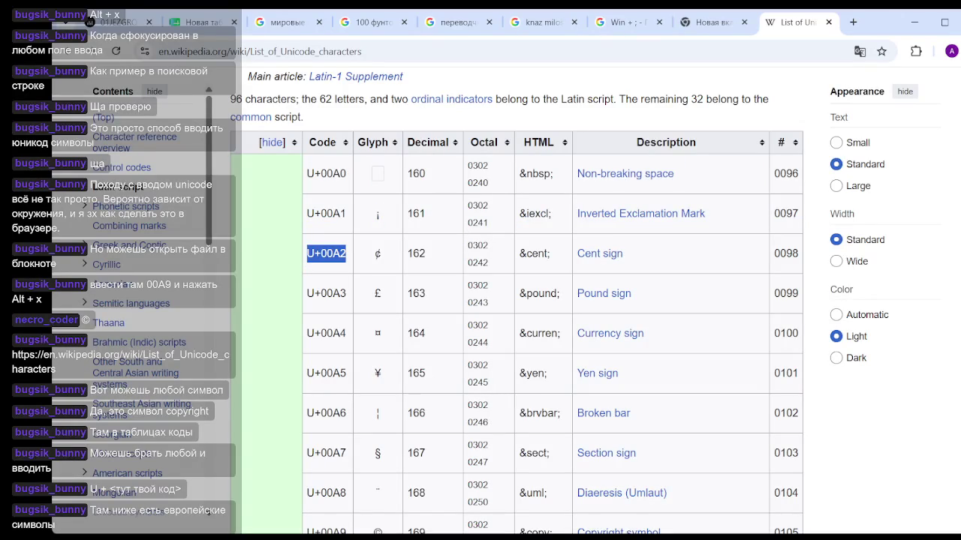
key("alt+Tab")
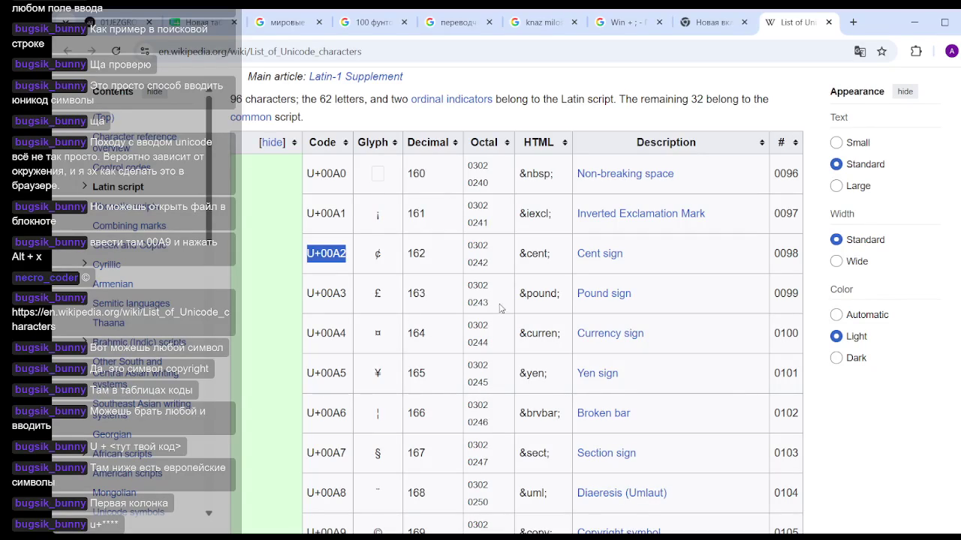
left_click(269, 296)
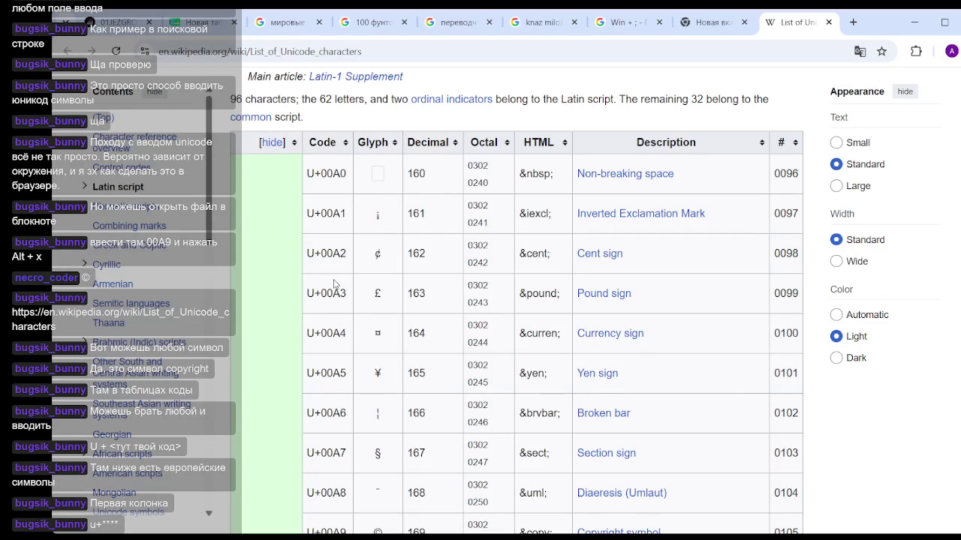
scroll(421, 275, "down", 4)
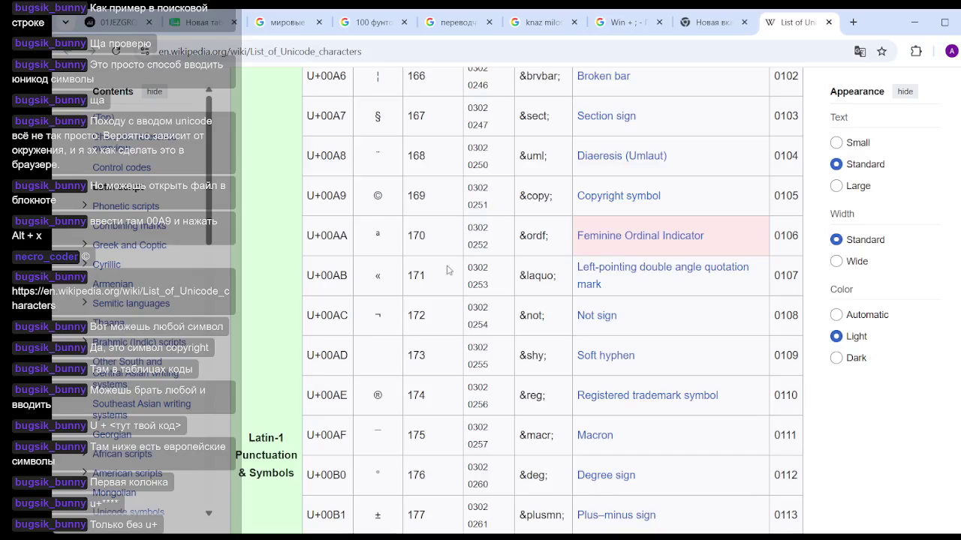
Step: Scroll down to the uppercase letter rows from U+00C6 (Æ) to U+00D1 (Ñ)
scroll(450, 269, "down", 10)
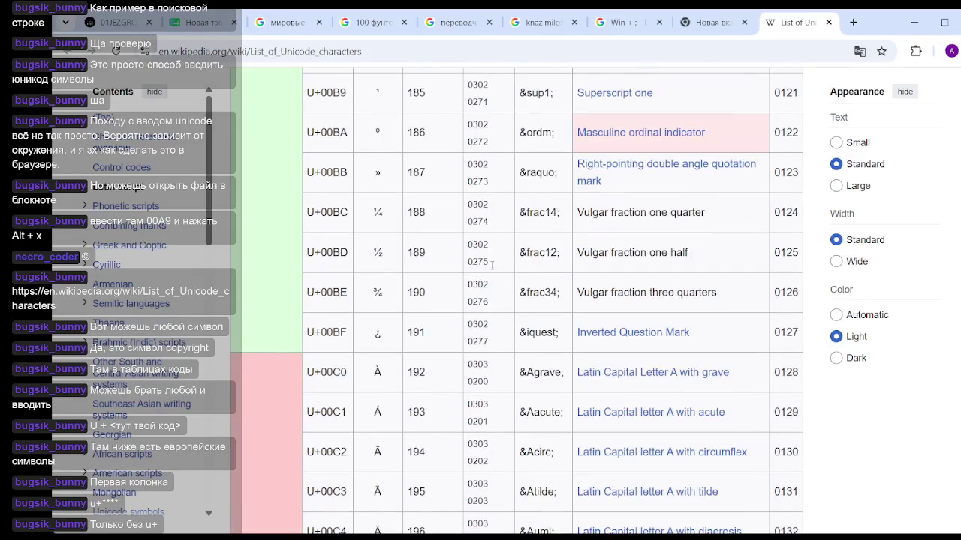
scroll(519, 267, "down", 3)
scroll(521, 267, "down", 4)
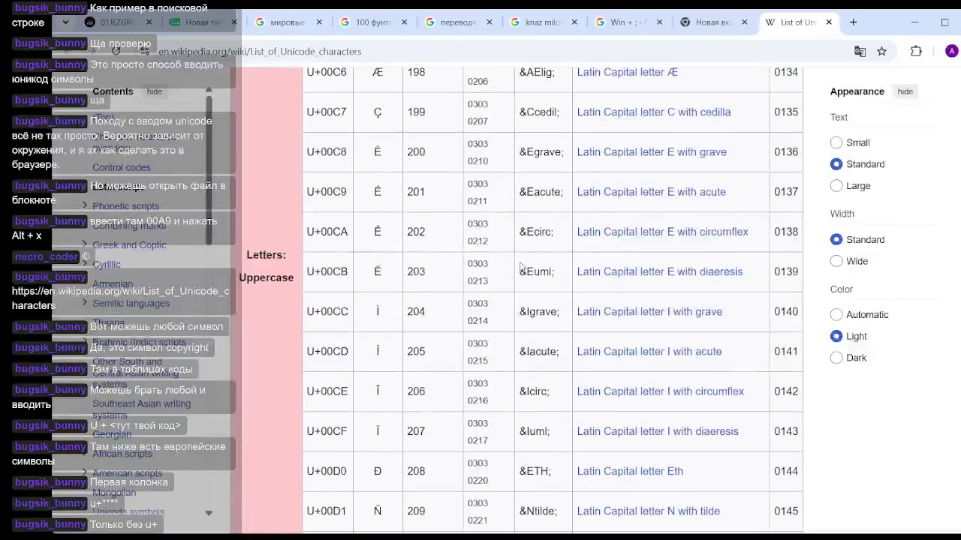
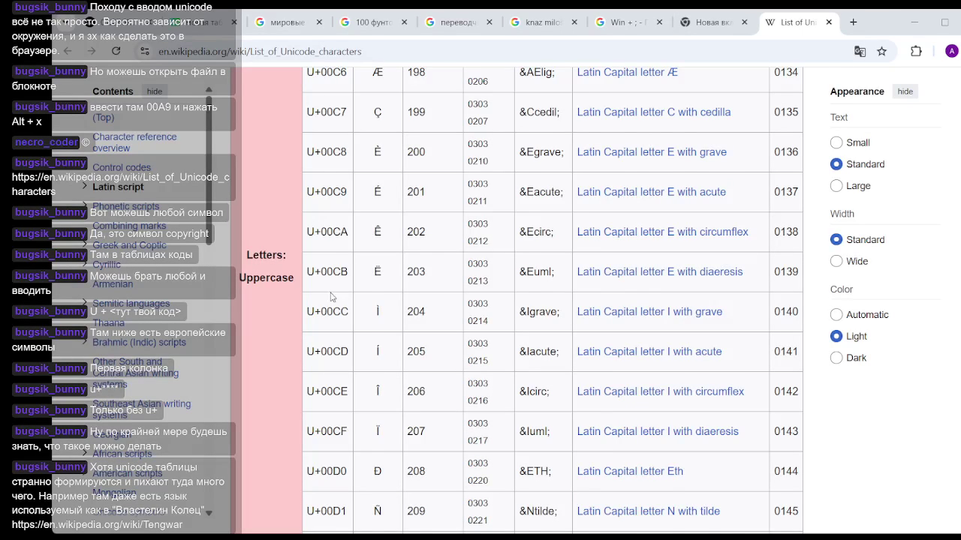
Step: Scroll the Latin-1 table past U+00DE until the lowercase letters starting at U+00DF show
scroll(846, 392, "down", 10)
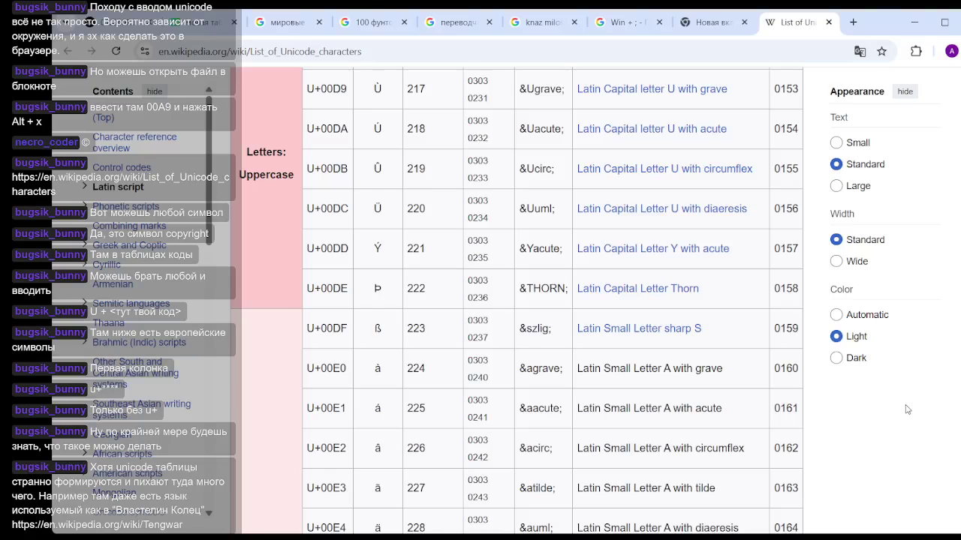